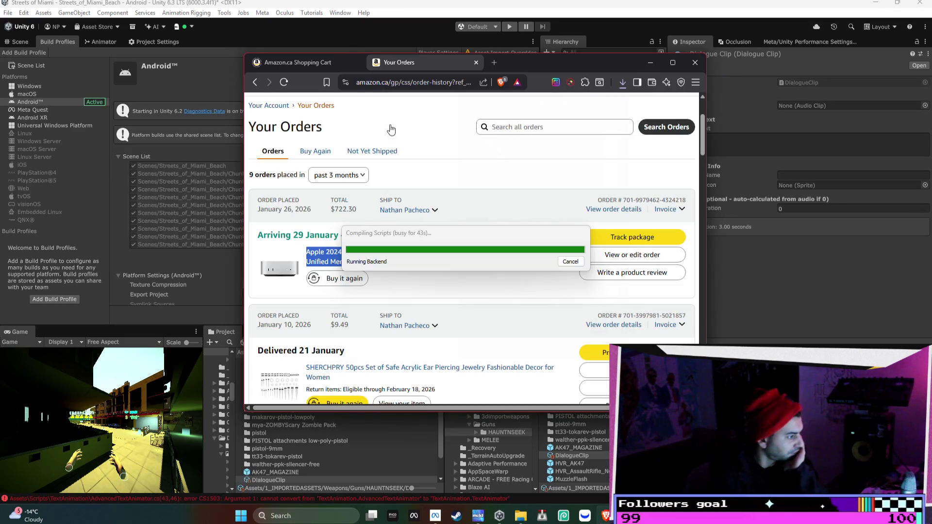
# - Reload Amazon's Your Orders page, then close that tab and the Amazon browser window
pyautogui.click(284, 82)
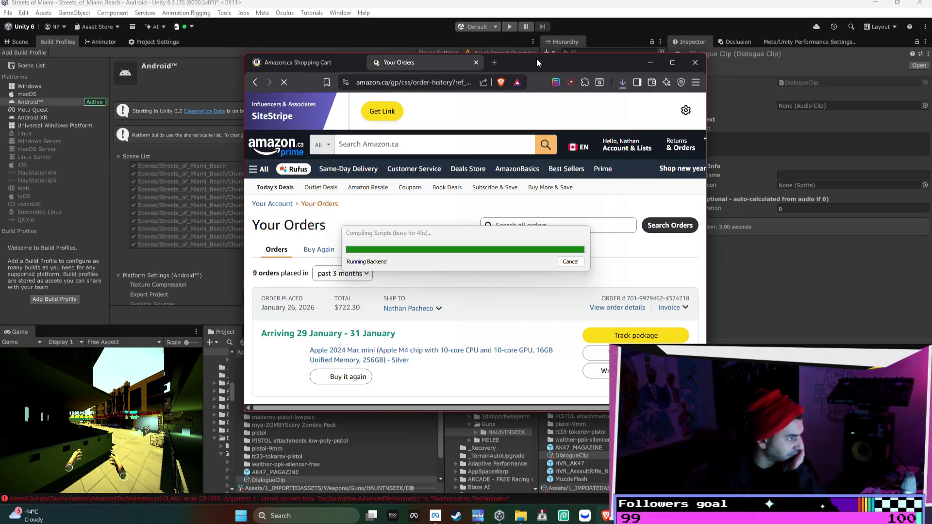
pyautogui.moveTo(537, 59)
pyautogui.mouseDown()
pyautogui.moveTo(328, 75)
pyautogui.moveTo(357, 56)
pyautogui.moveTo(407, 57)
pyautogui.mouseUp()
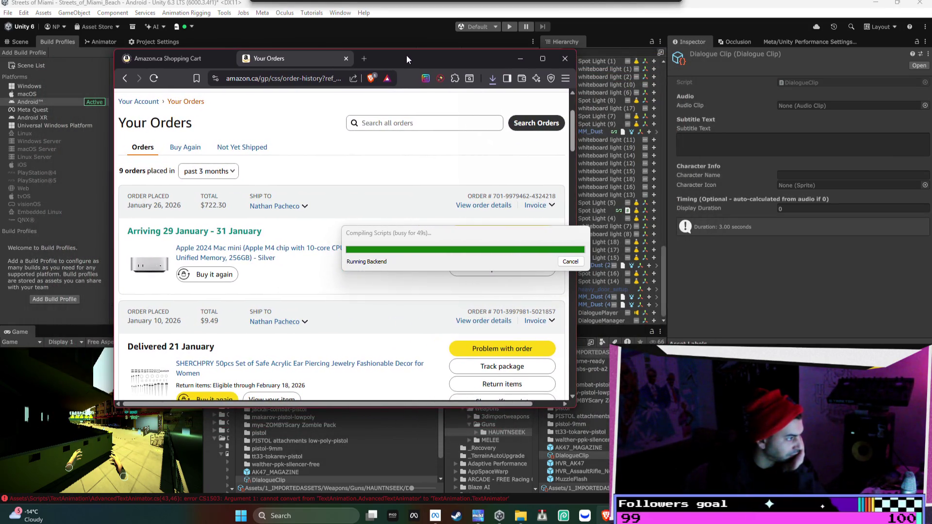
pyautogui.click(346, 58)
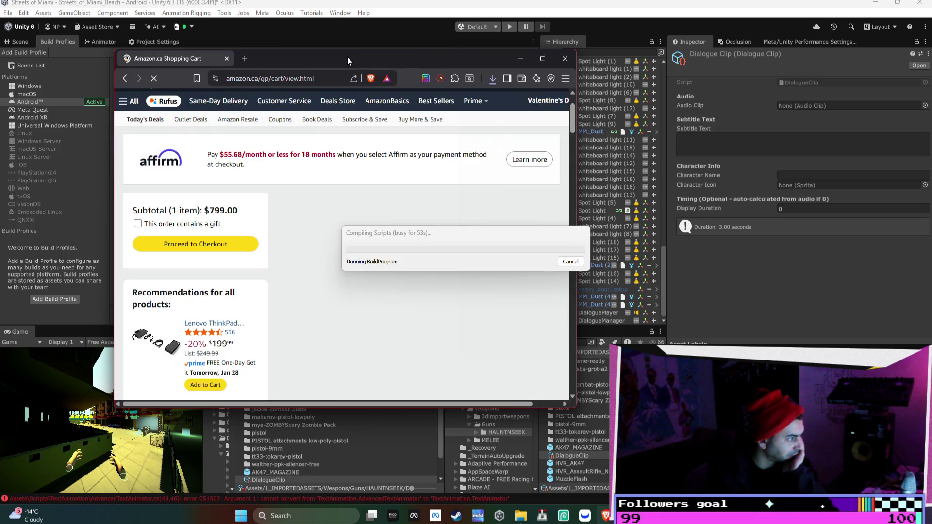
pyautogui.click(564, 60)
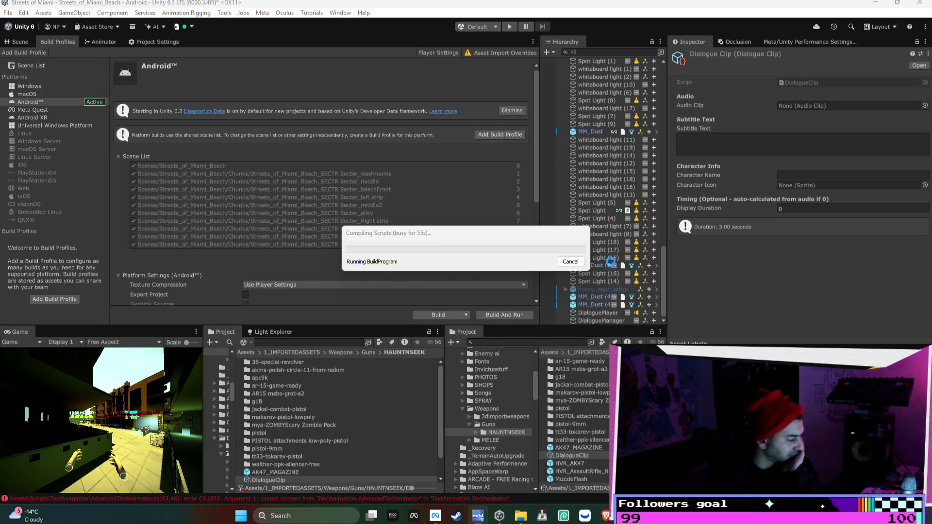
pyautogui.moveTo(605, 516)
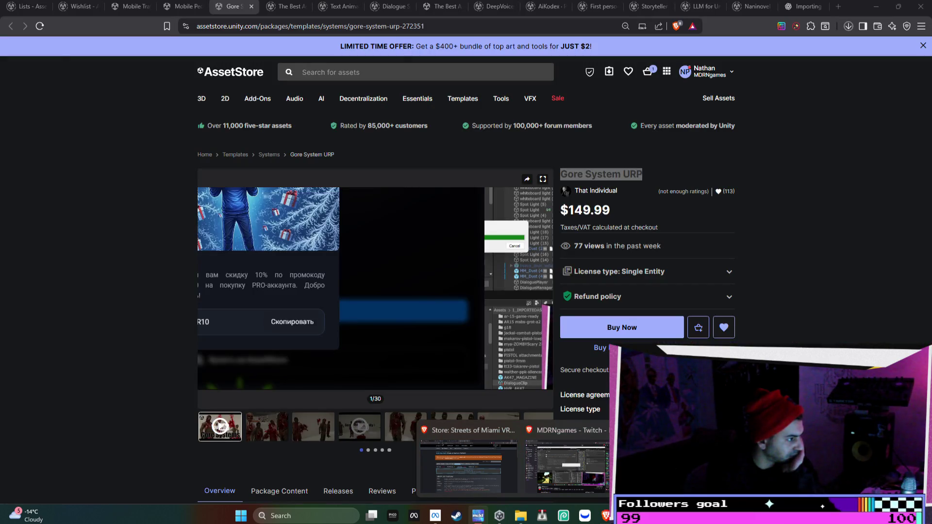
# - Check the Asset Store Lists, Wishlist and Mobile Traffic System v3 pages
pyautogui.click(660, 461)
pyautogui.scroll(-2, 742, 295)
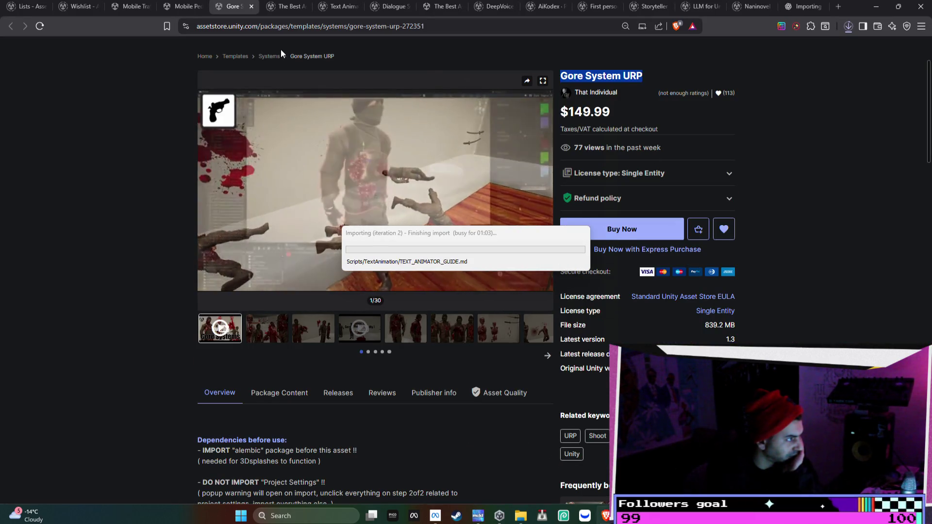
pyautogui.click(29, 6)
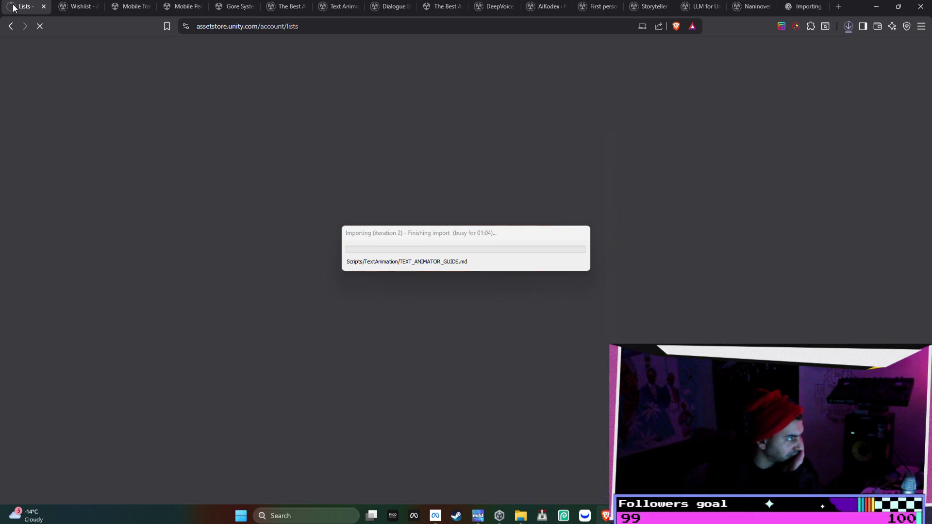
pyautogui.click(85, 13)
pyautogui.click(132, 10)
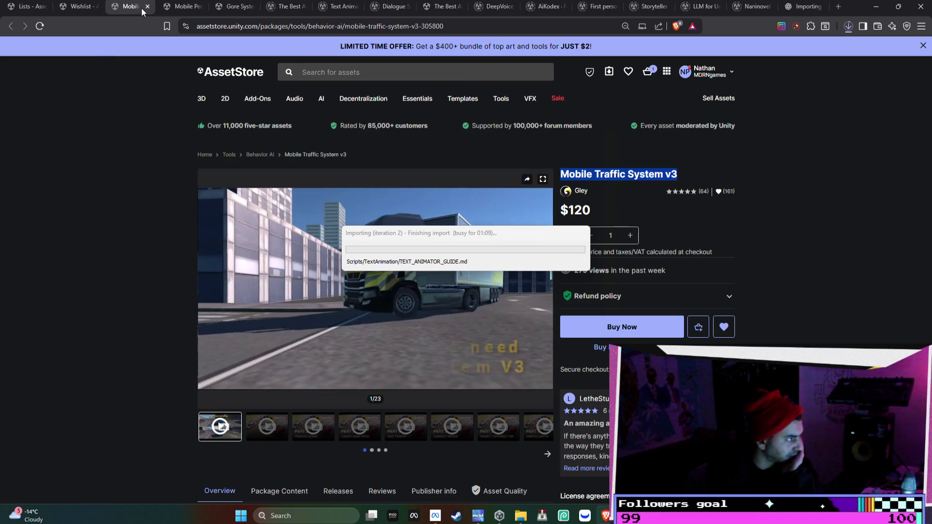
# - Close the Mobile Traffic, Mobile Pedestrian, Gore System URP, Dialogue UI search and Text Animator tabs
pyautogui.click(147, 7)
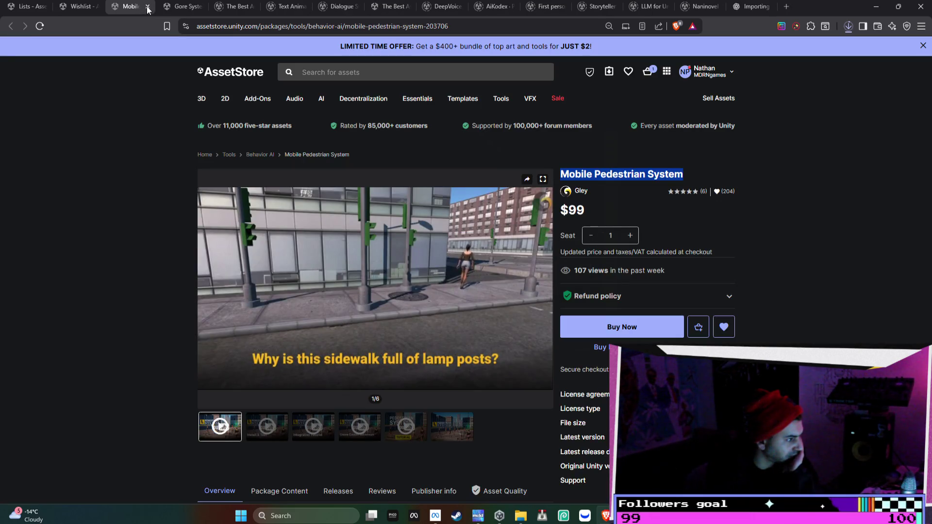
pyautogui.click(148, 7)
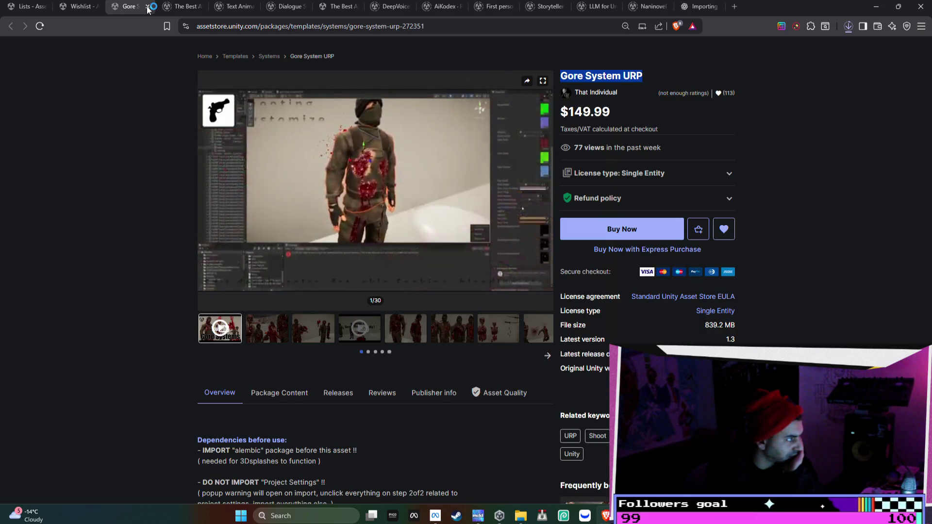
pyautogui.click(148, 7)
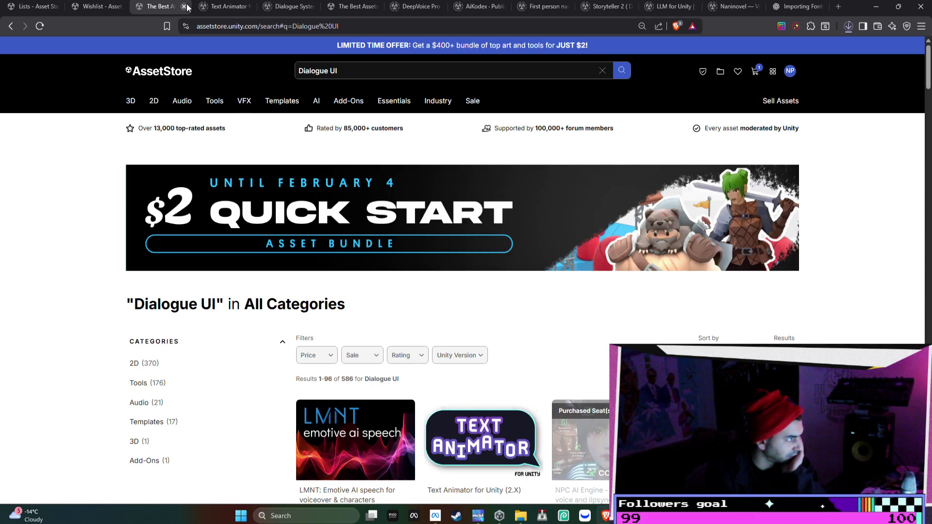
pyautogui.click(185, 7)
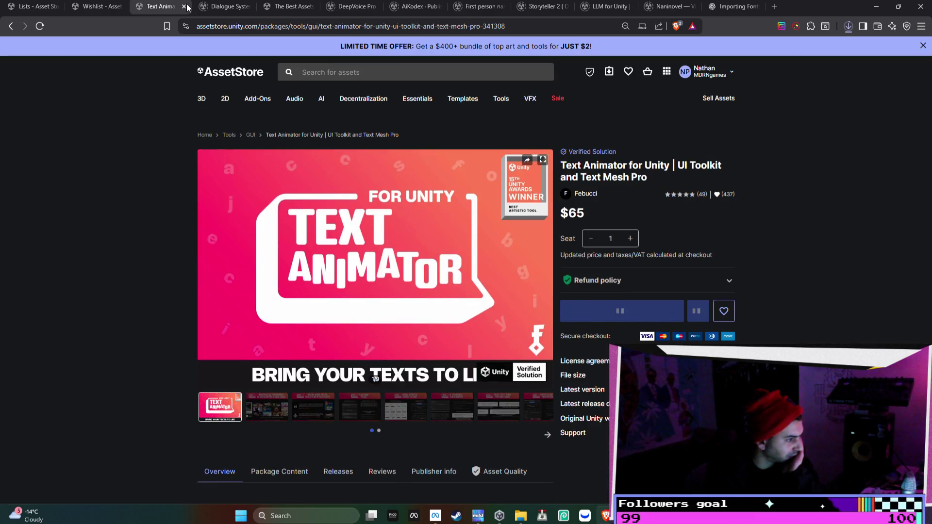
pyautogui.click(185, 7)
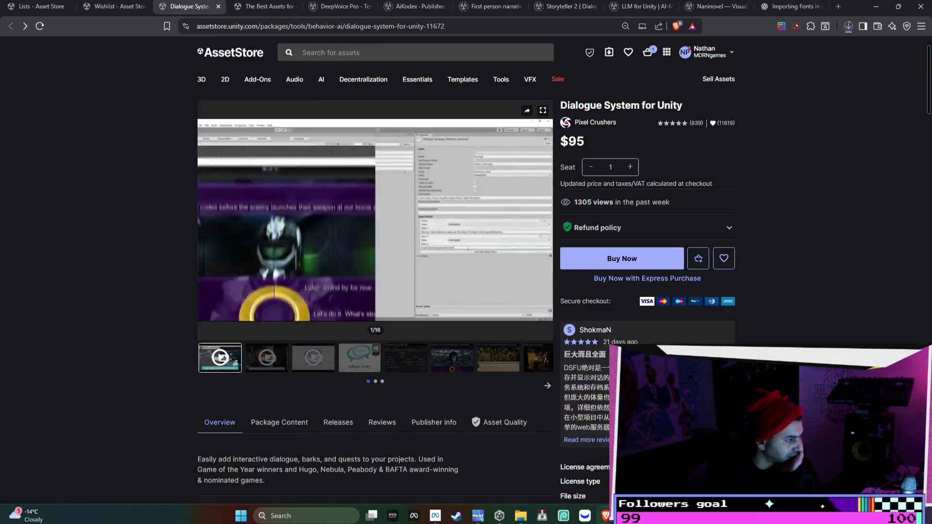
# - Scroll down the Dialogue System for Unity overview and highlight part of its description
pyautogui.scroll(-4, 374, 243)
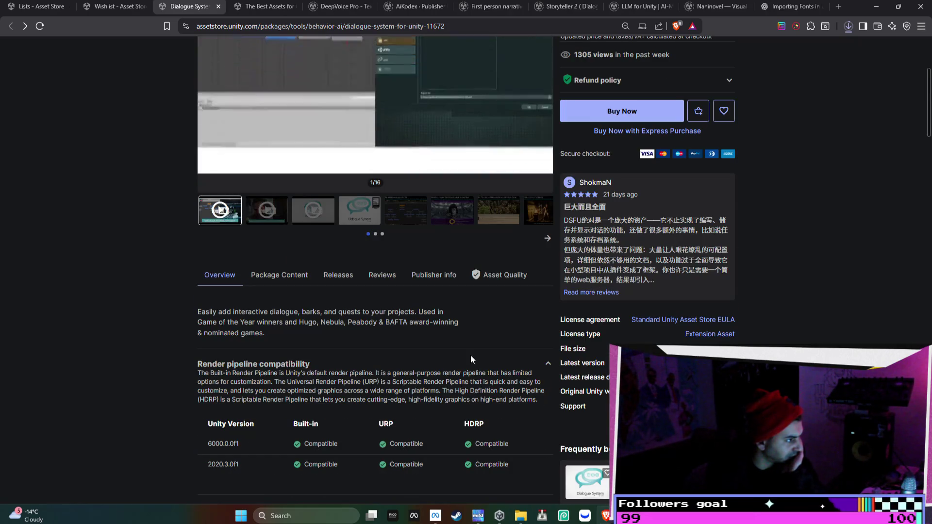
pyautogui.scroll(-5, 471, 354)
pyautogui.scroll(-2, 470, 356)
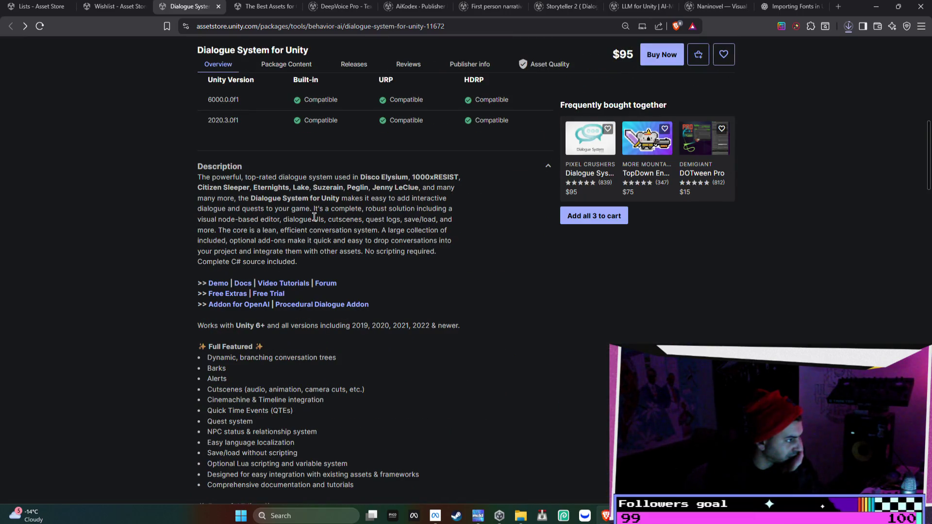
pyautogui.scroll(-4, 227, 203)
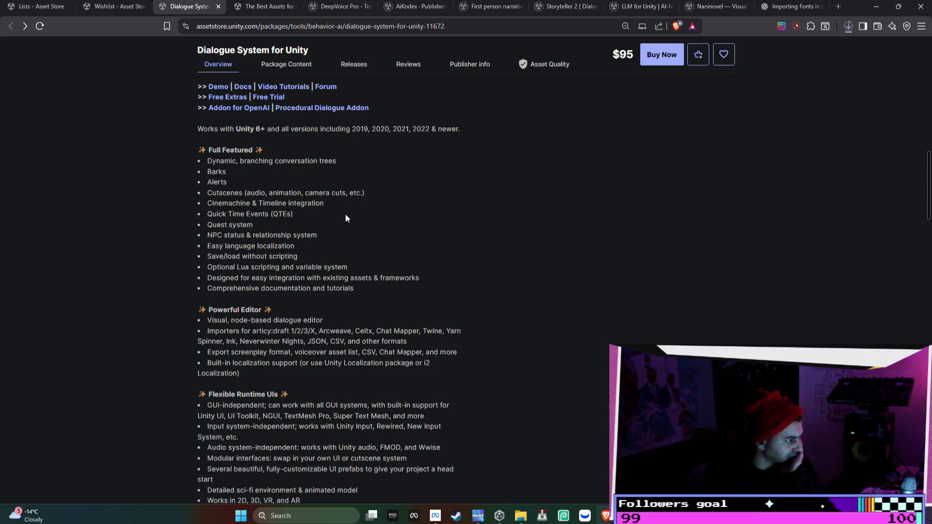
pyautogui.scroll(-2, 345, 214)
pyautogui.scroll(-4, 345, 213)
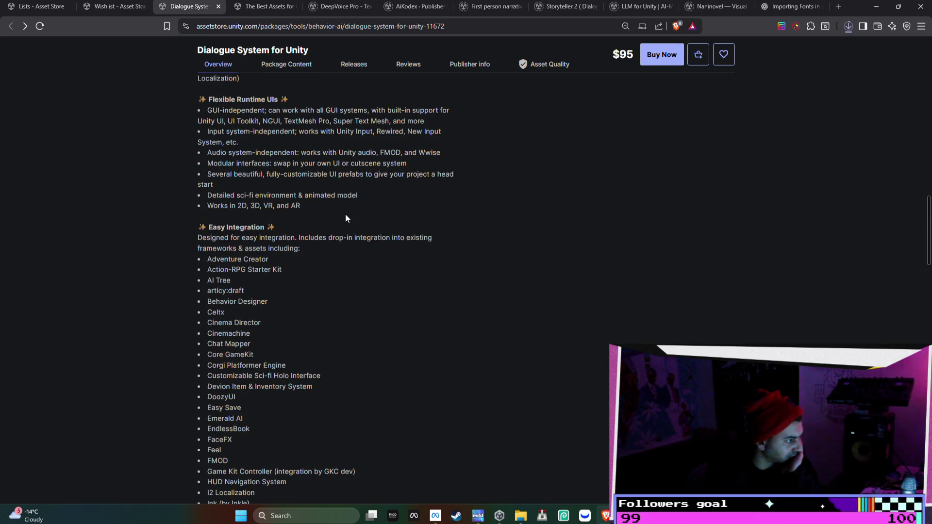
pyautogui.scroll(-4, 345, 213)
pyautogui.scroll(-4, 345, 214)
pyautogui.scroll(-7, 346, 218)
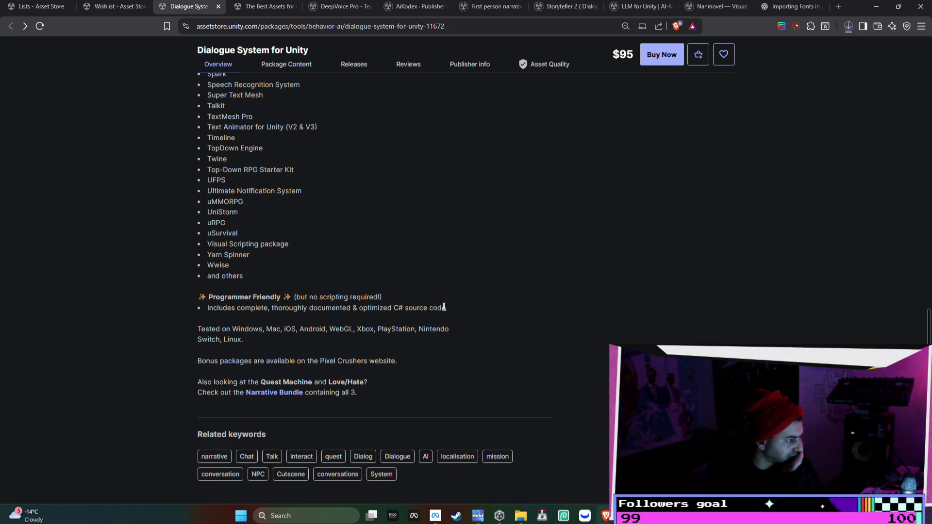
pyautogui.moveTo(480, 311)
pyautogui.mouseDown()
pyautogui.moveTo(342, 265)
pyautogui.moveTo(324, 178)
pyautogui.mouseUp()
# - Scroll back up the overview and clear the highlighted description text
pyautogui.scroll(1, 343, 265)
pyautogui.scroll(1, 342, 265)
pyautogui.scroll(1, 342, 264)
pyautogui.scroll(1, 342, 263)
pyautogui.scroll(1, 342, 264)
pyautogui.scroll(1, 341, 263)
pyautogui.scroll(4, 342, 263)
pyautogui.scroll(4, 342, 262)
pyautogui.scroll(2, 323, 177)
pyautogui.scroll(2, 323, 178)
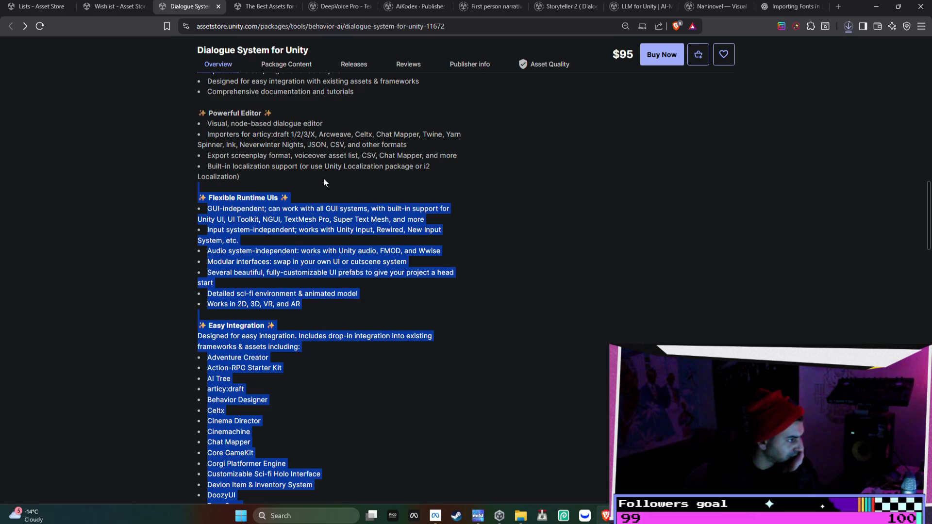
pyautogui.click(324, 179)
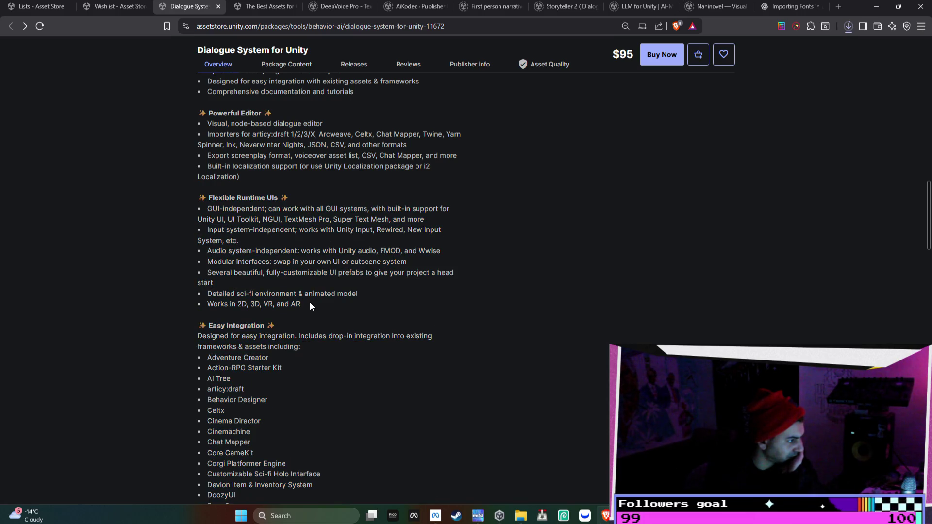
# - Highlight the Flexible Runtime UIs feature text, then minimise the browser
pyautogui.moveTo(310, 302)
pyautogui.mouseDown()
pyautogui.moveTo(269, 187)
pyautogui.moveTo(209, 167)
pyautogui.moveTo(203, 157)
pyautogui.moveTo(235, 140)
pyautogui.moveTo(208, 119)
pyautogui.moveTo(218, 129)
pyautogui.moveTo(204, 146)
pyautogui.moveTo(214, 158)
pyautogui.moveTo(191, 123)
pyautogui.mouseUp()
pyautogui.scroll(1, 266, 186)
pyautogui.scroll(3, 210, 122)
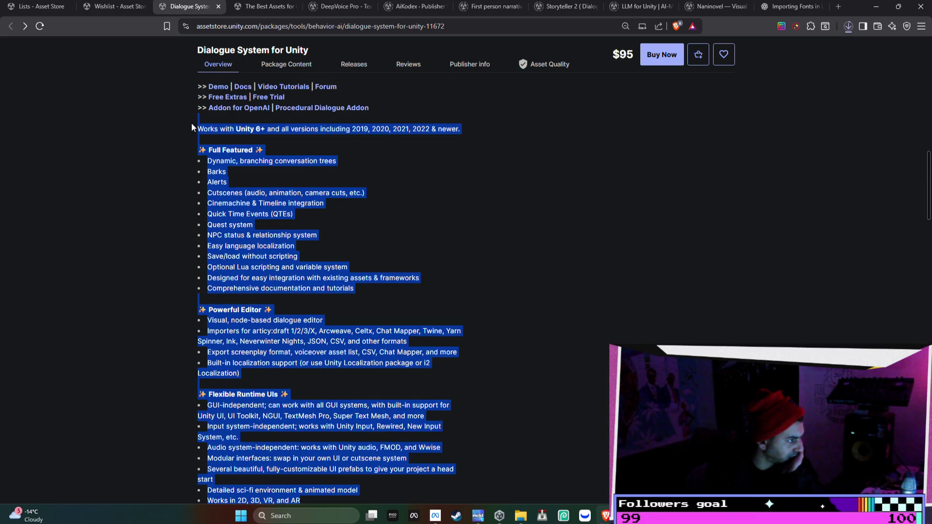
pyautogui.click(877, 6)
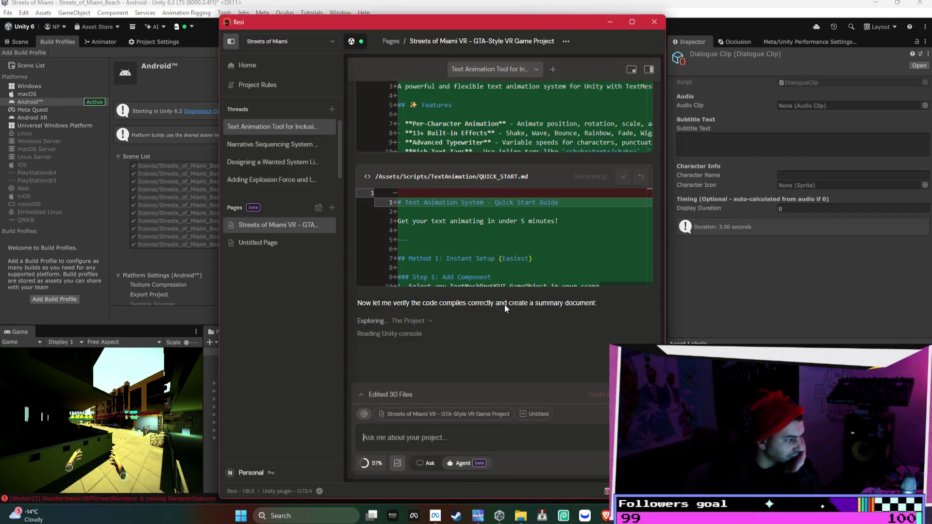
pyautogui.scroll(4, 505, 305)
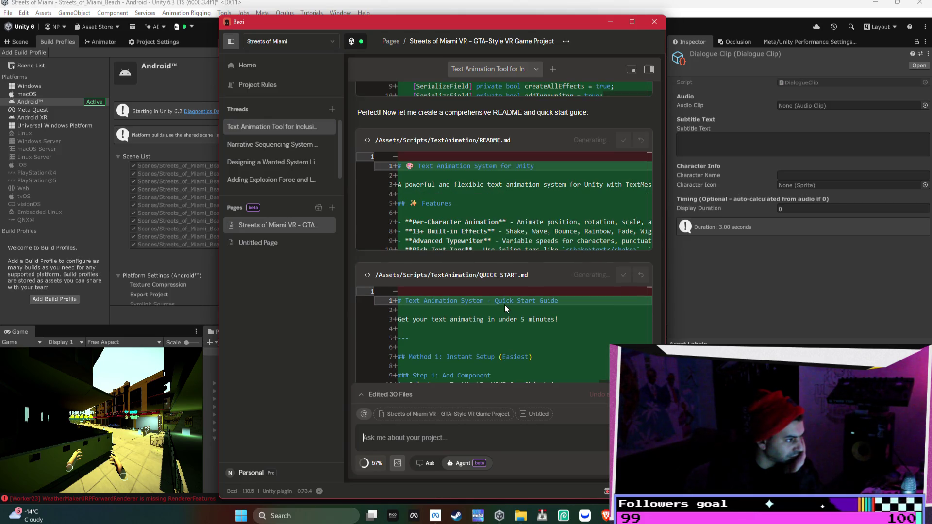
pyautogui.scroll(-8, 505, 304)
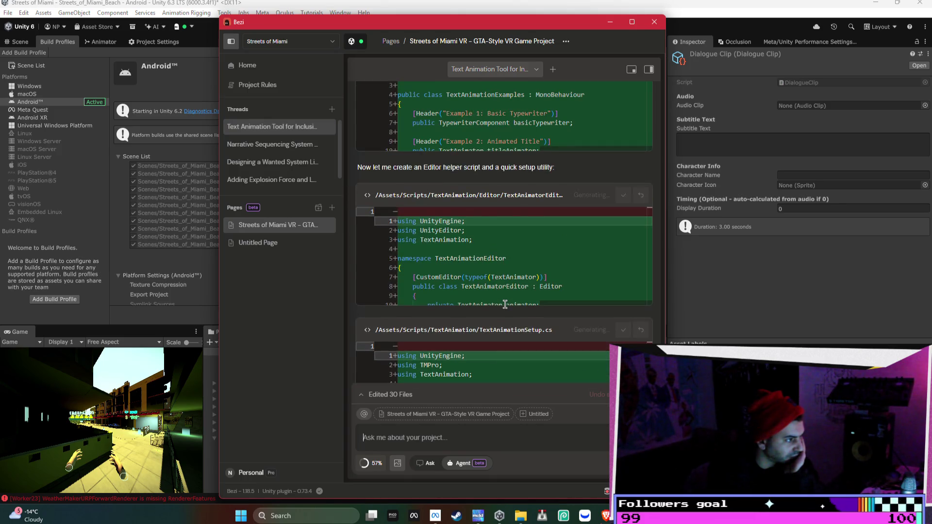
pyautogui.scroll(10, 505, 305)
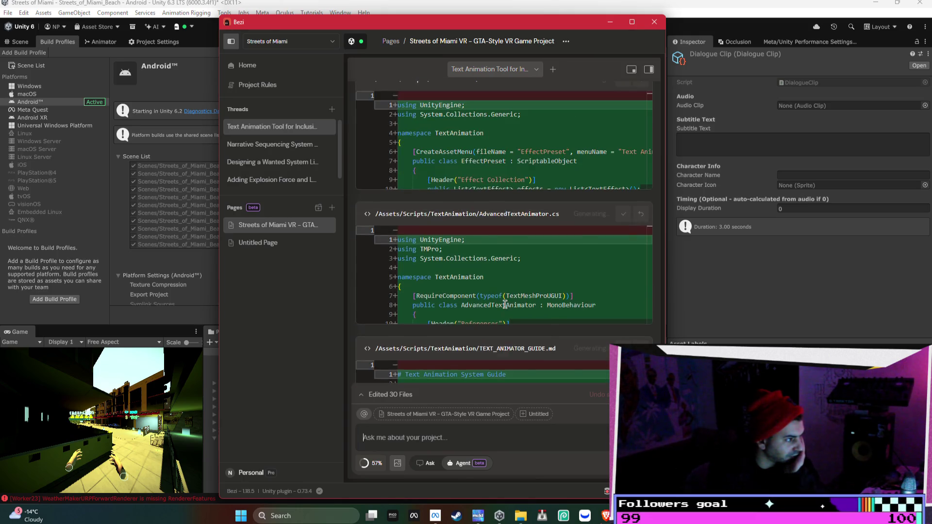
pyautogui.scroll(4, 505, 305)
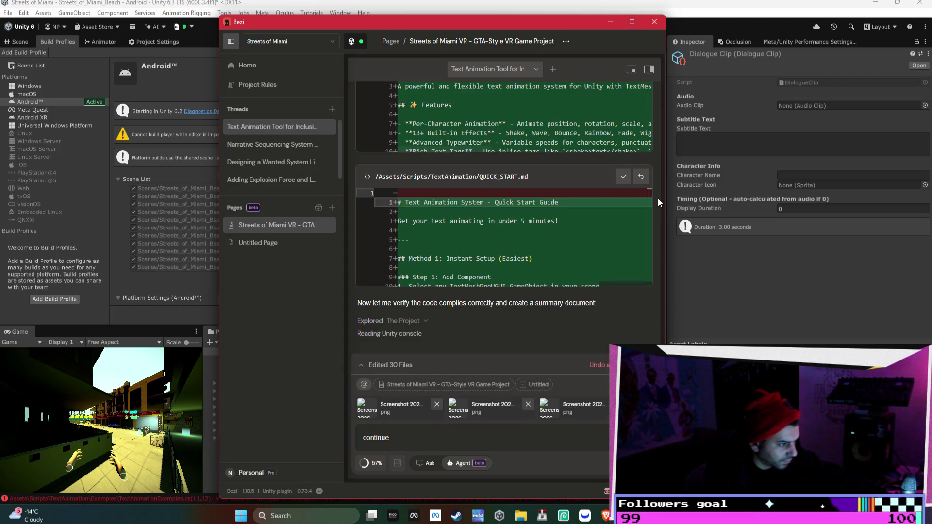
pyautogui.scroll(-3, 639, 199)
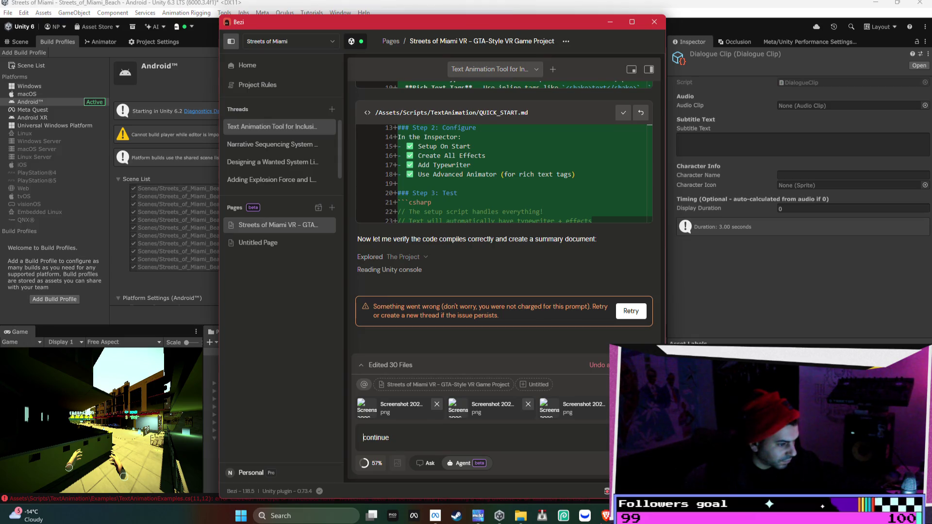
# - Copy Unity's CS0246 'WaveEffect' compile error into Bezi's chat and send it
pyautogui.hotkey('alt', 'Tab')
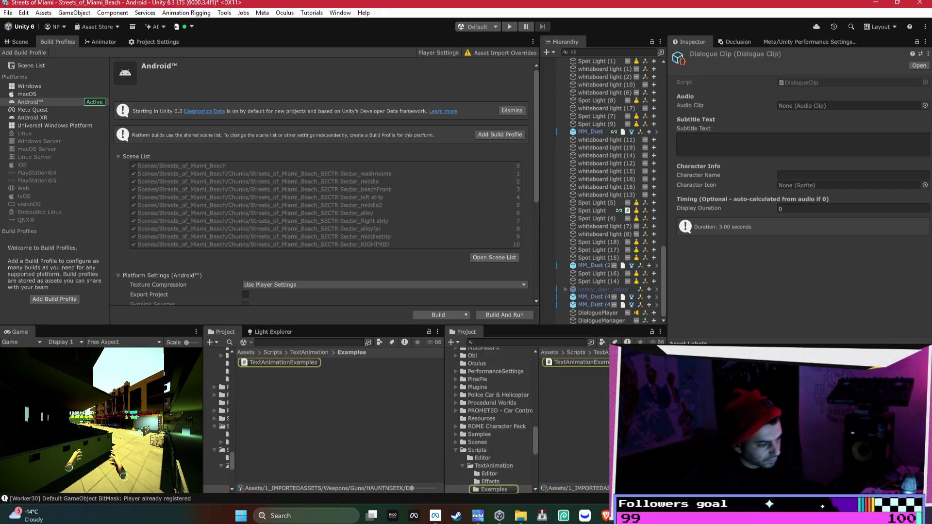
pyautogui.hotkey('alt', 'Tab')
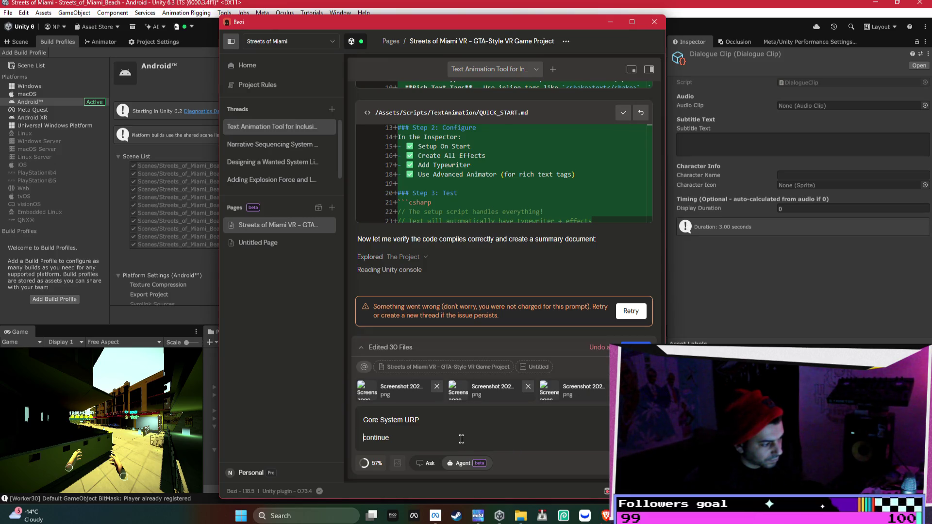
pyautogui.hotkey('alt', 'Tab')
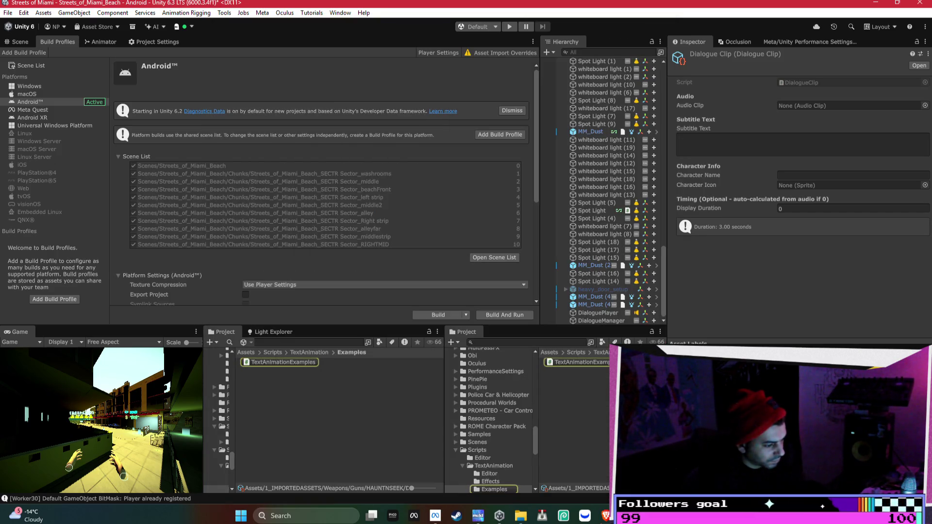
pyautogui.hotkey('alt', 'Tab')
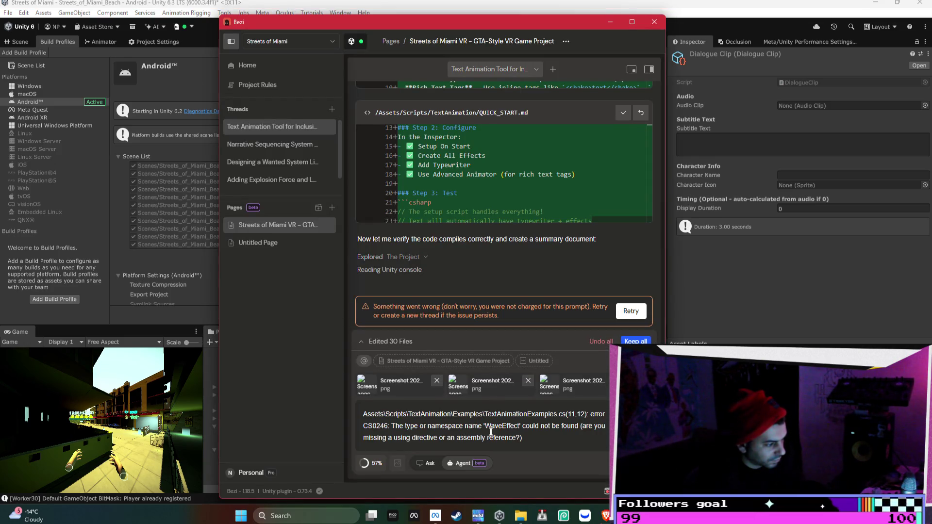
pyautogui.press('Return')
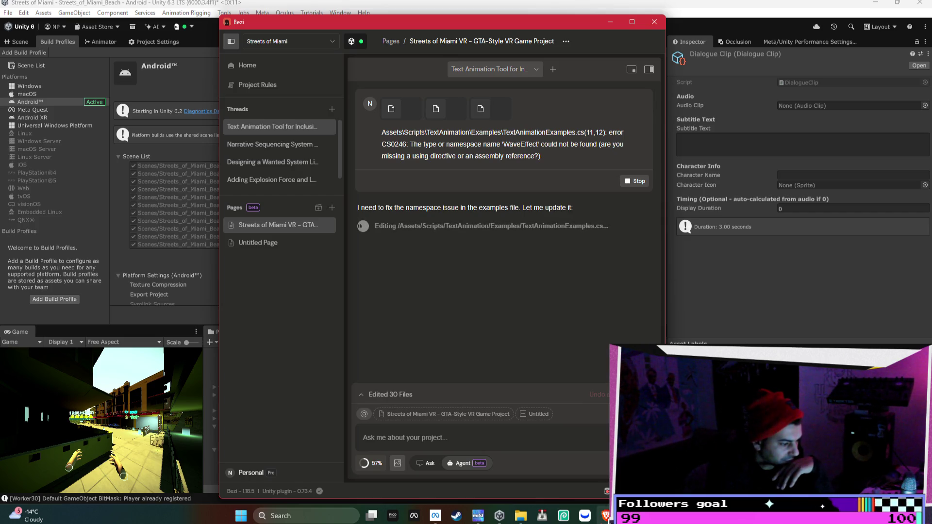
# - Let Bezi's agent add 'using TextAnimation.Effects;' to TextAnimationExamples.cs and TextAnimationSetup.cs
pyautogui.moveTo(606, 516)
pyautogui.moveTo(582, 466)
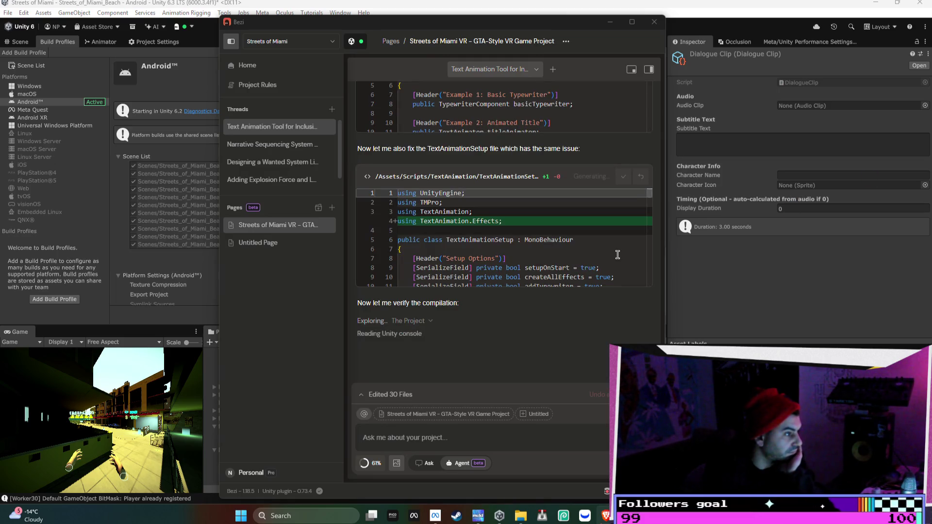
pyautogui.scroll(6, 618, 255)
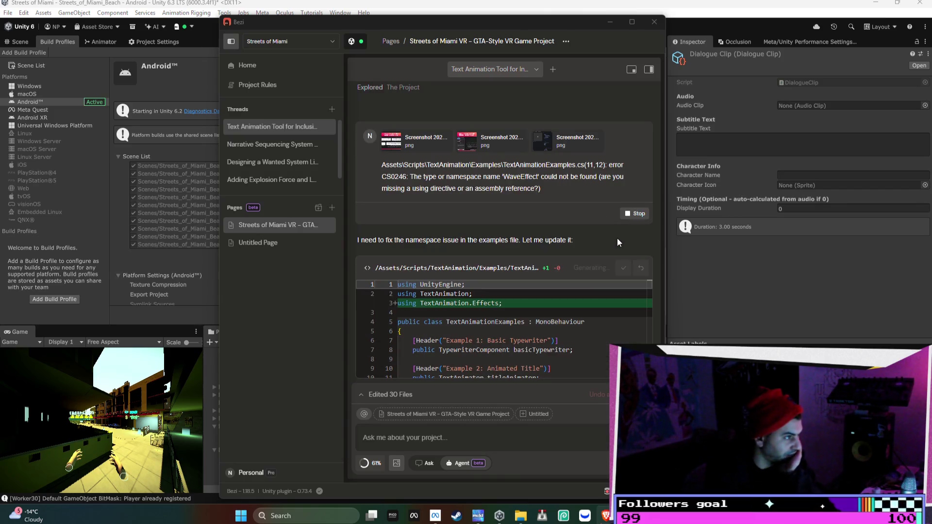
pyautogui.moveTo(627, 516)
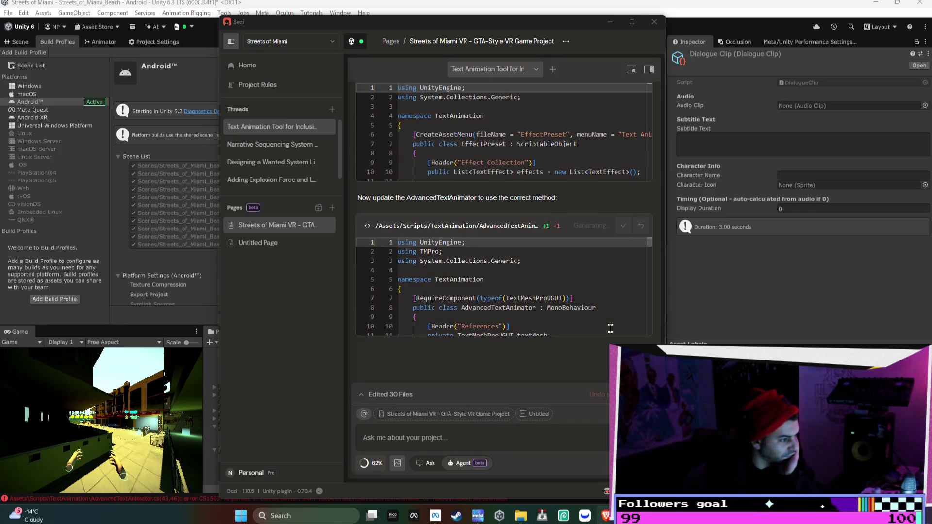
# - Wait for Bezi's summary reporting 31 files edited and all code compiling
pyautogui.scroll(-1, 610, 328)
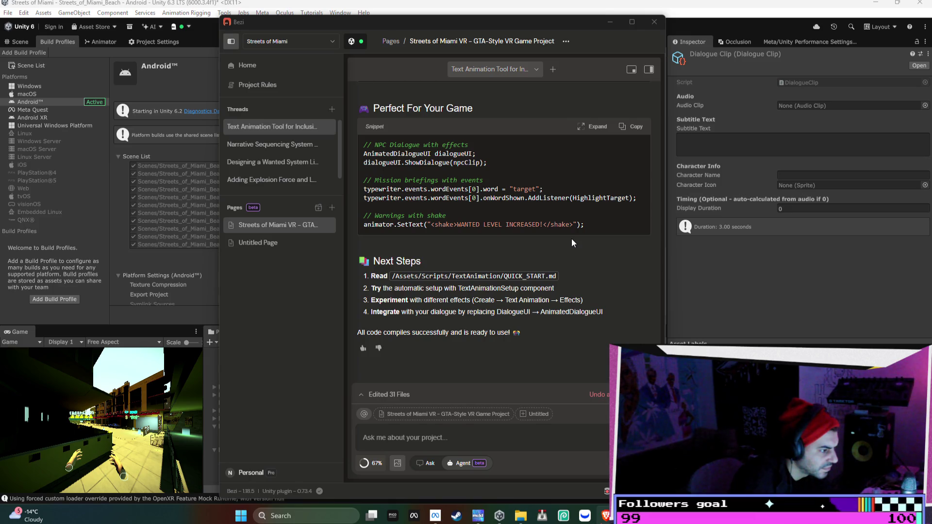
pyautogui.click(473, 385)
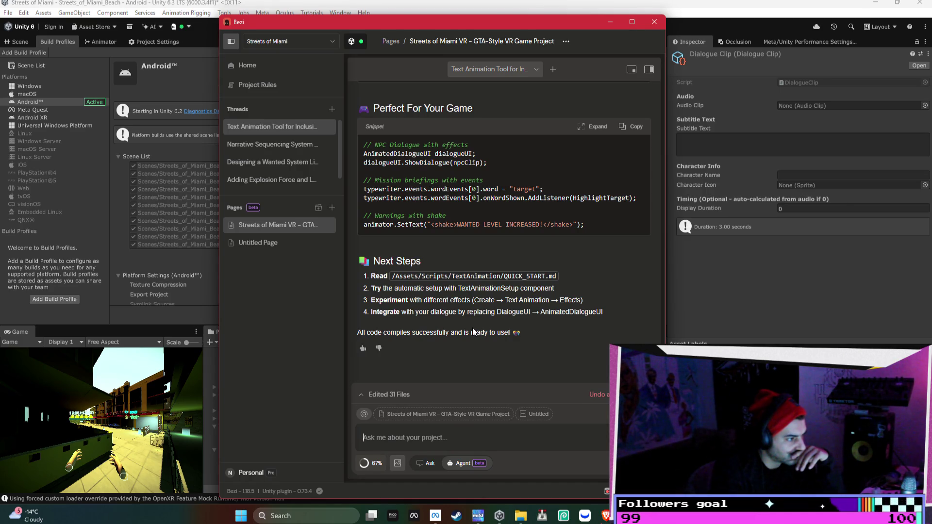
pyautogui.scroll(5, 473, 331)
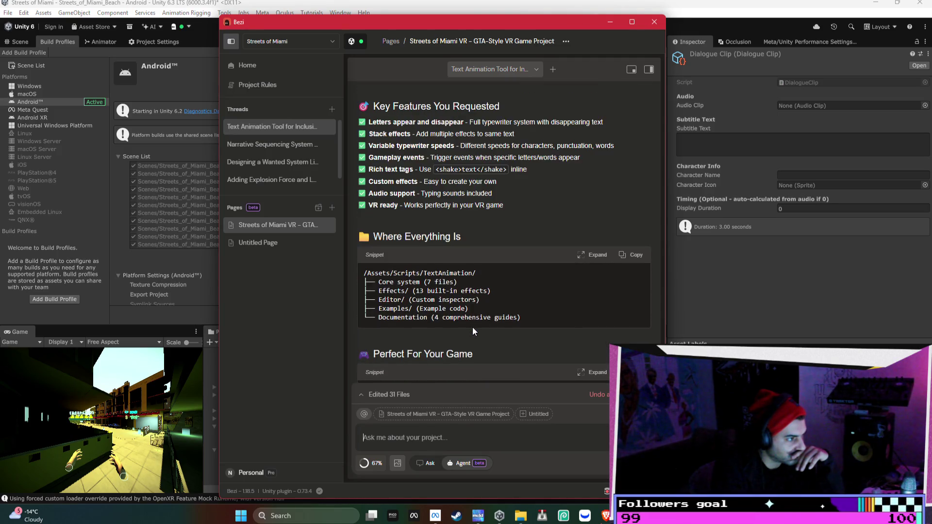
pyautogui.scroll(4, 473, 327)
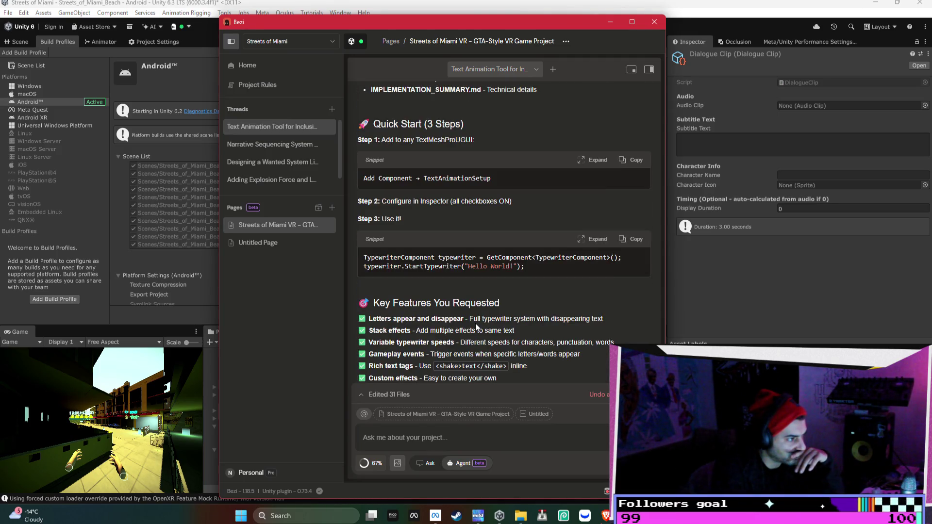
pyautogui.scroll(1, 476, 327)
pyautogui.scroll(-8, 476, 322)
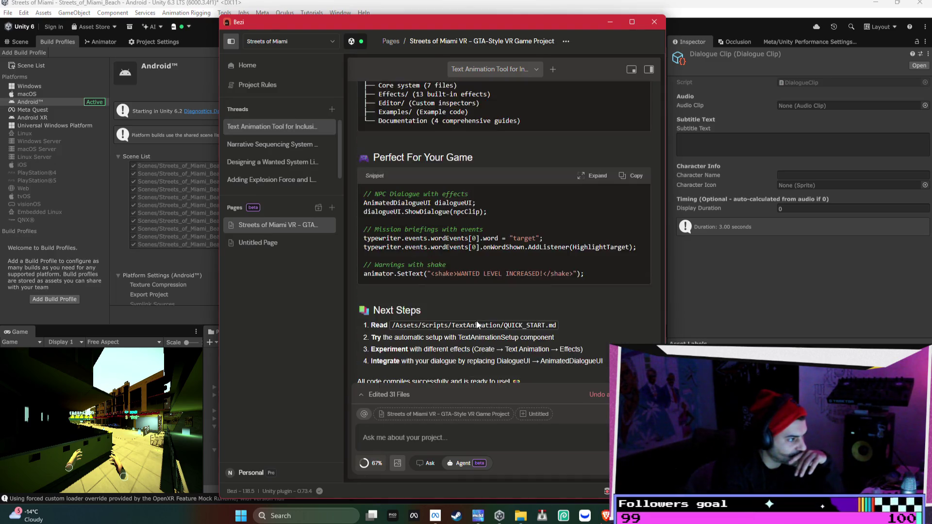
pyautogui.click(730, 301)
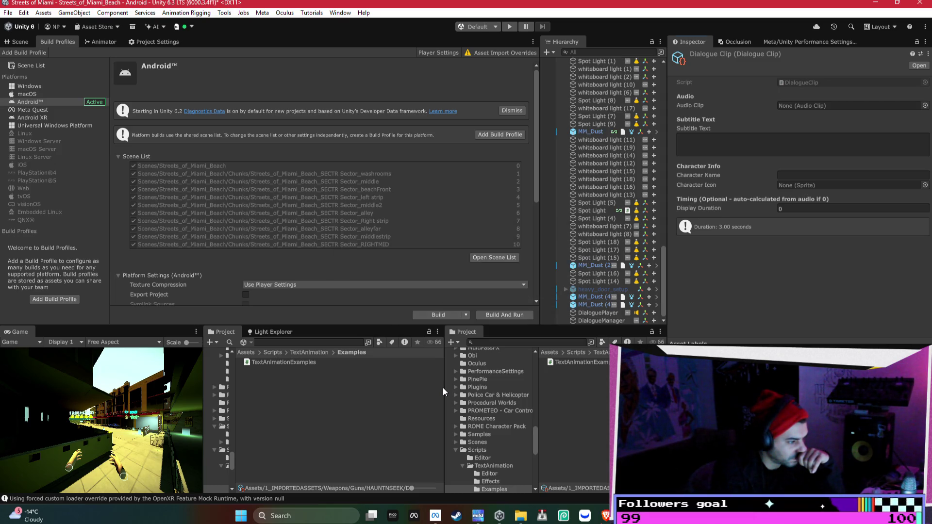
# - Widen the second Project panel and its folder tree
pyautogui.moveTo(443, 388); pyautogui.dragTo(404, 388)
pyautogui.moveTo(502, 414); pyautogui.dragTo(538, 412)
pyautogui.scroll(10, 456, 401)
pyautogui.scroll(4, 452, 404)
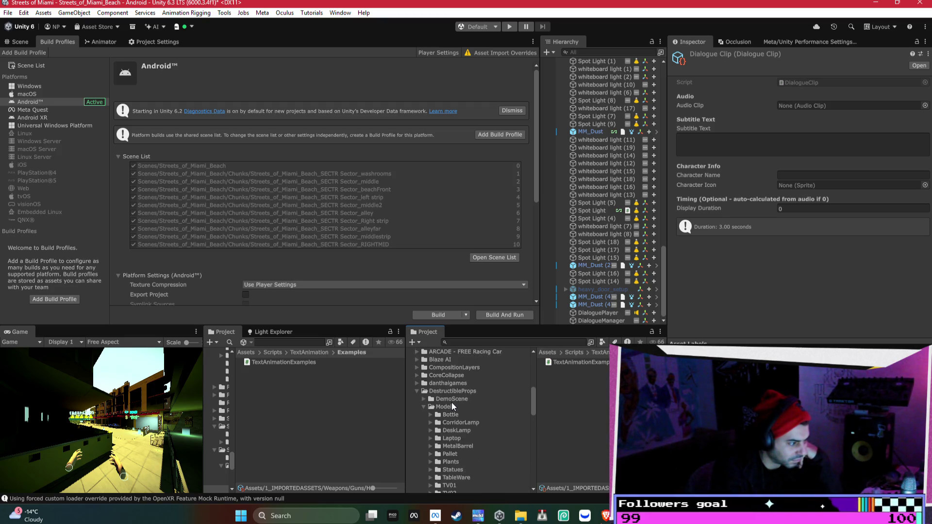
pyautogui.scroll(5, 454, 391)
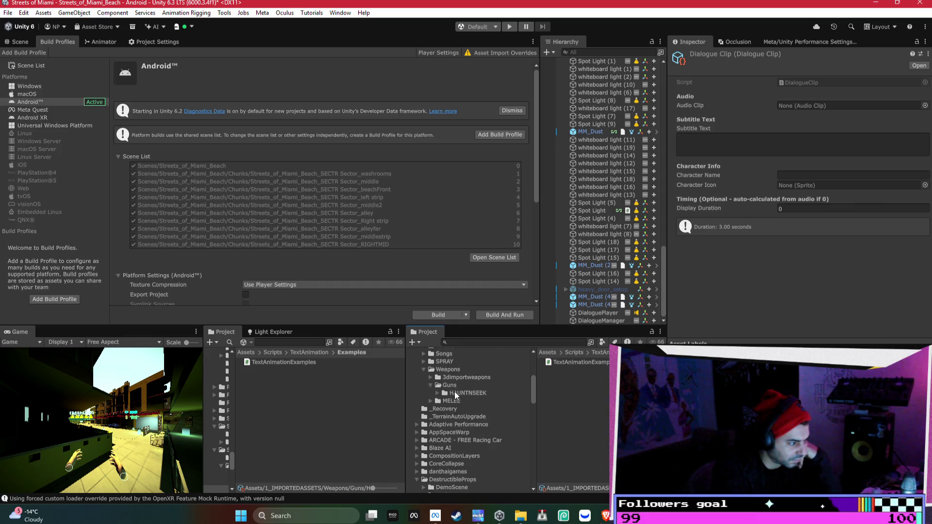
pyautogui.scroll(5, 425, 402)
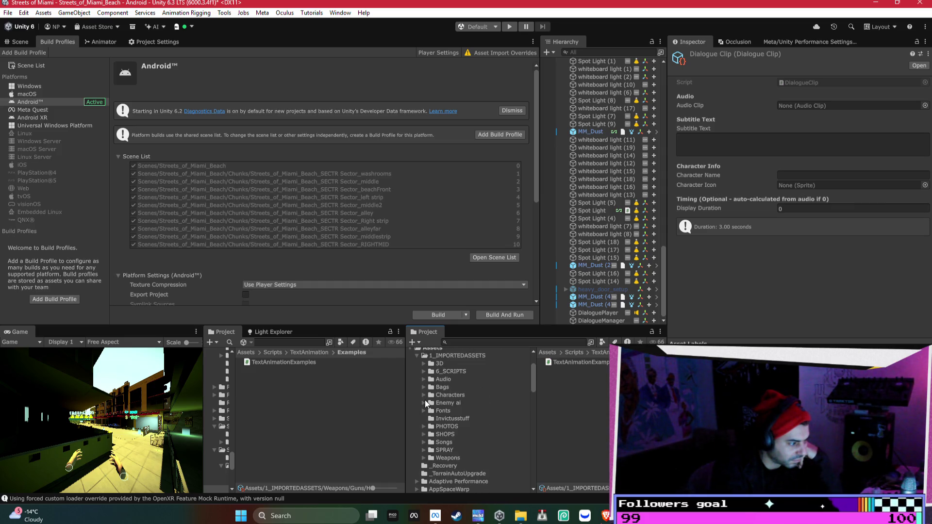
# - Collapse 1_IMPORTEDASSETS and DestructibleProps, then show the Streets_of_Miami_Beach Scene view
pyautogui.click(417, 415)
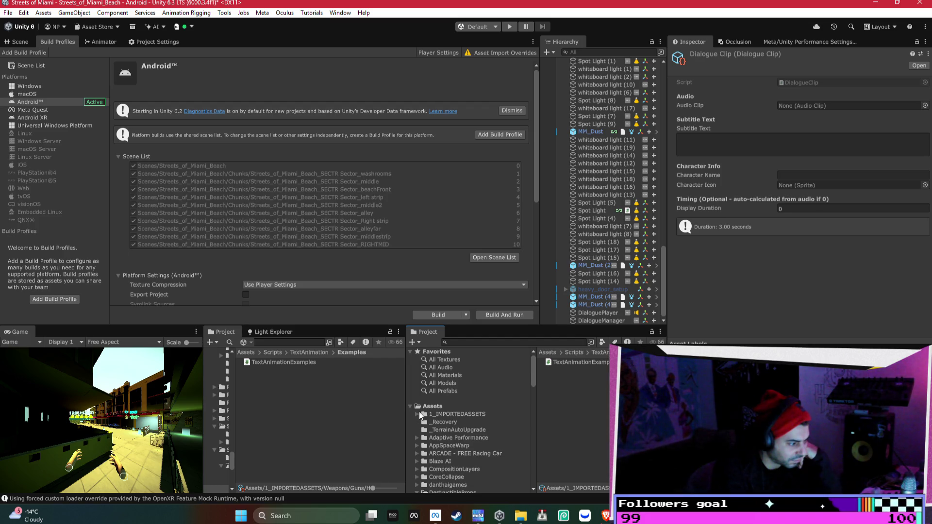
pyautogui.scroll(-3, 479, 408)
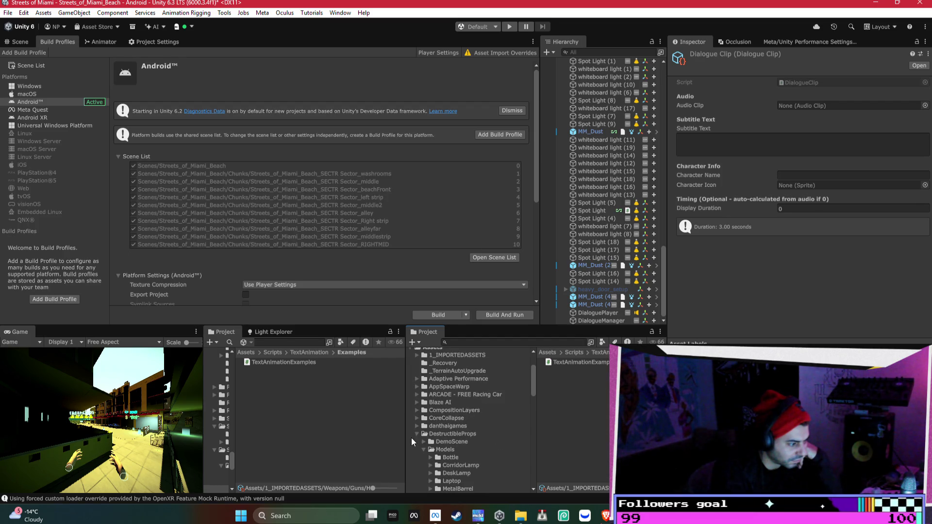
pyautogui.click(416, 434)
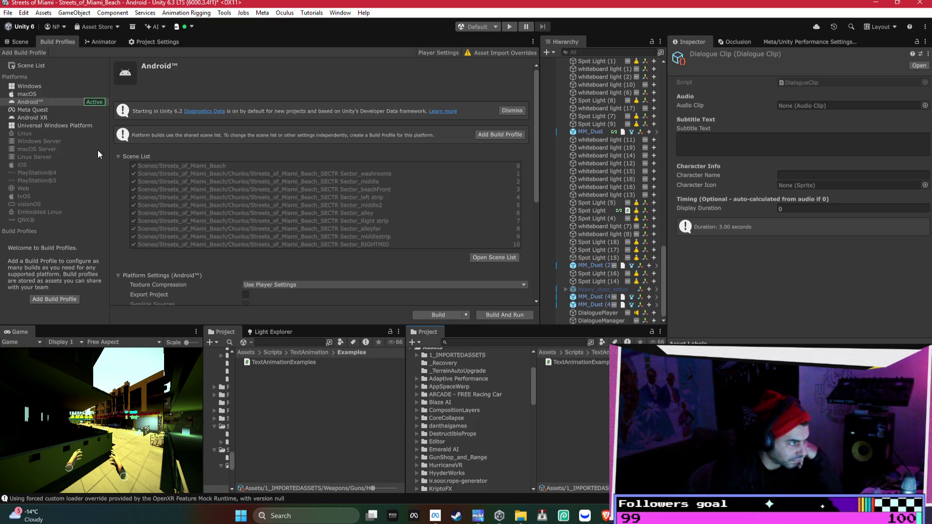
pyautogui.click(20, 42)
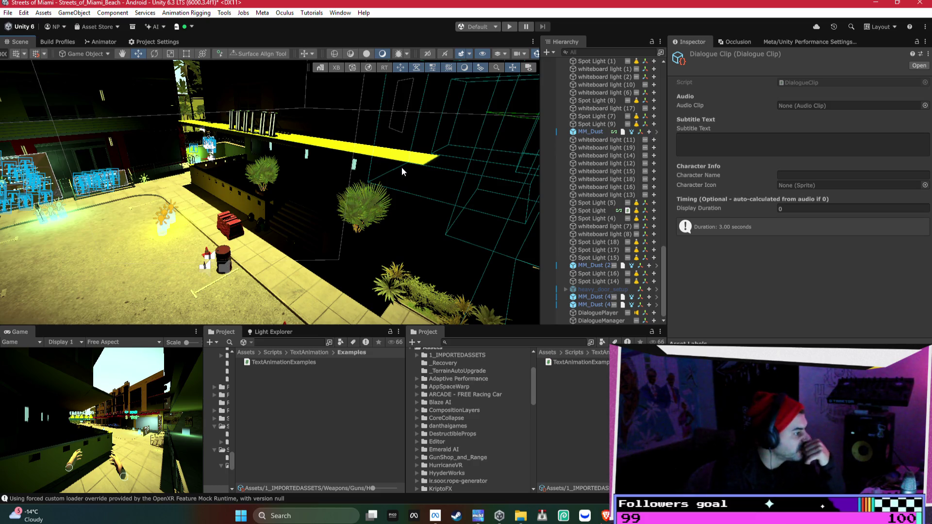
# - Orbit the Scene view and start Assets > Import Package > Custom Package
pyautogui.moveTo(407, 170); pyautogui.dragTo(269, 203)
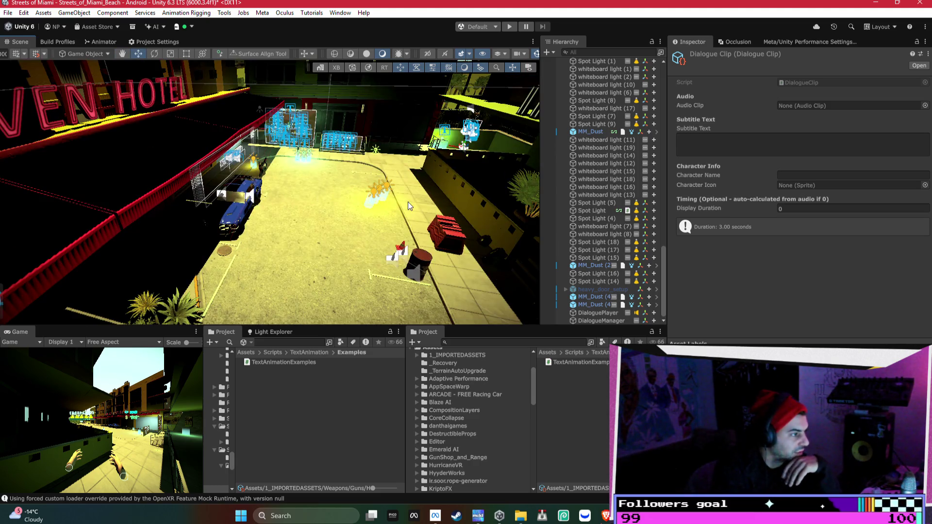
pyautogui.moveTo(407, 185)
pyautogui.mouseDown()
pyautogui.moveTo(422, 168)
pyautogui.moveTo(374, 173)
pyautogui.mouseUp()
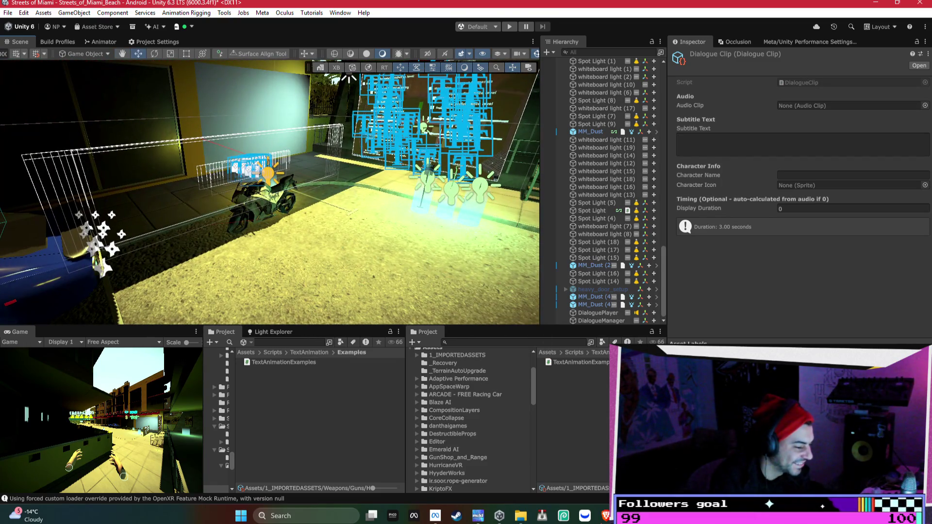
pyautogui.click(47, 13)
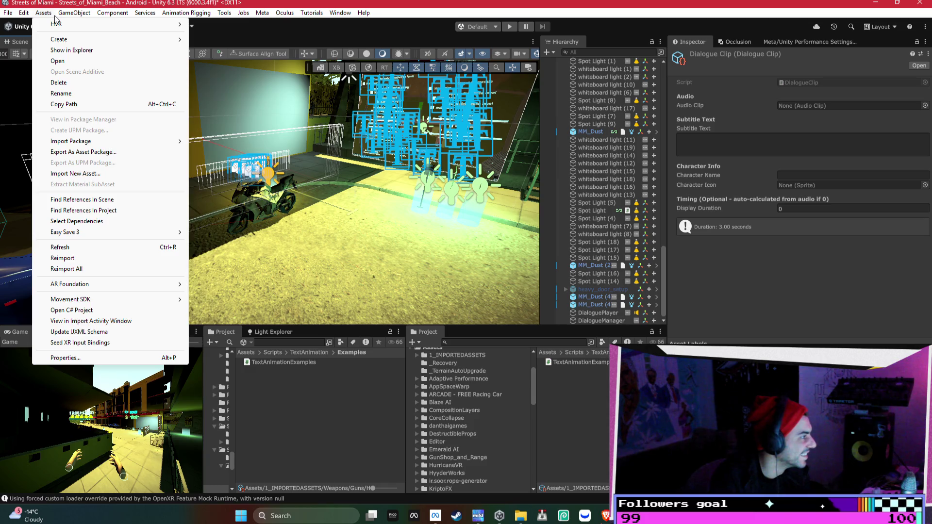
pyautogui.moveTo(24, 12)
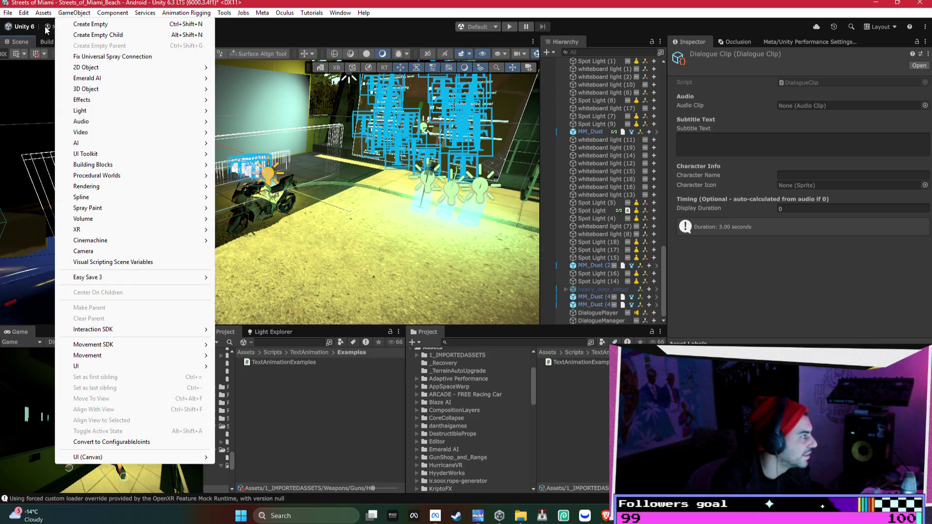
pyautogui.moveTo(83, 142)
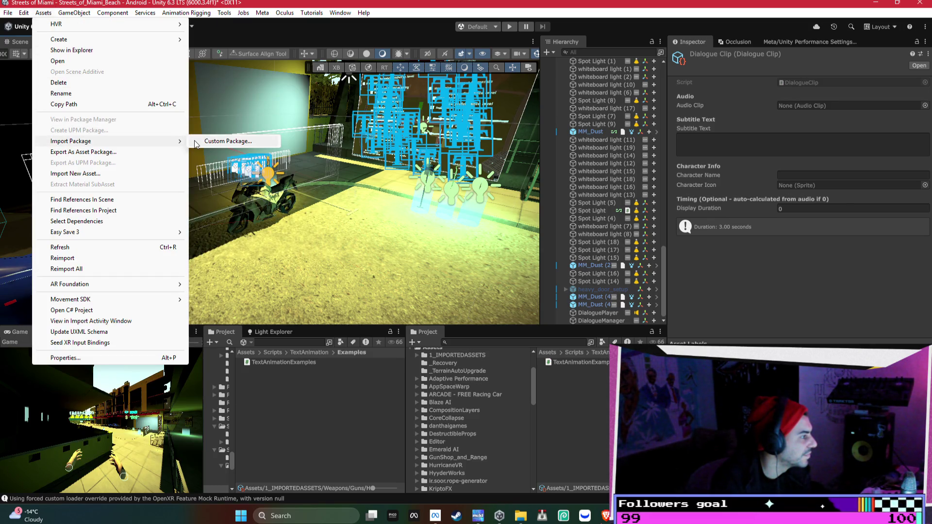
pyautogui.click(214, 141)
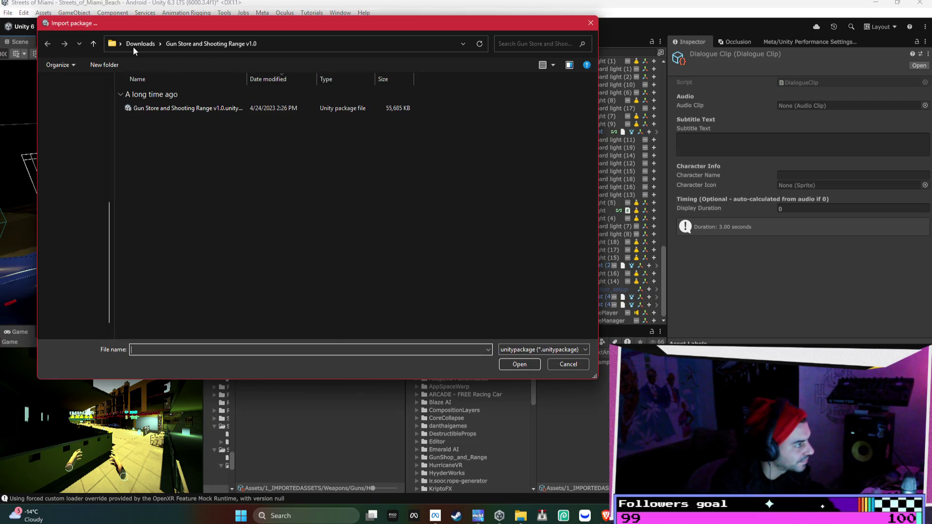
# - Inspect the Gun Store and Shooting Range archive in Downloads, then return to Unity
pyautogui.click(140, 44)
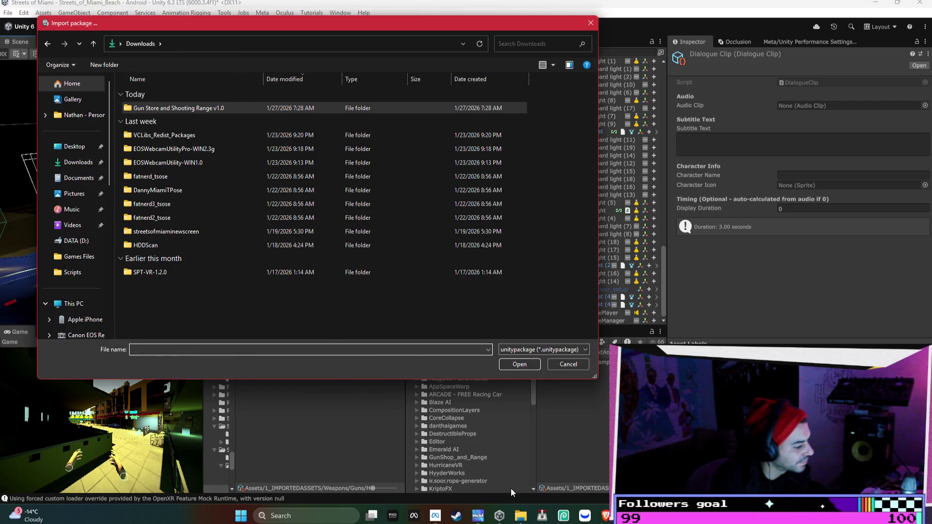
pyautogui.click(519, 517)
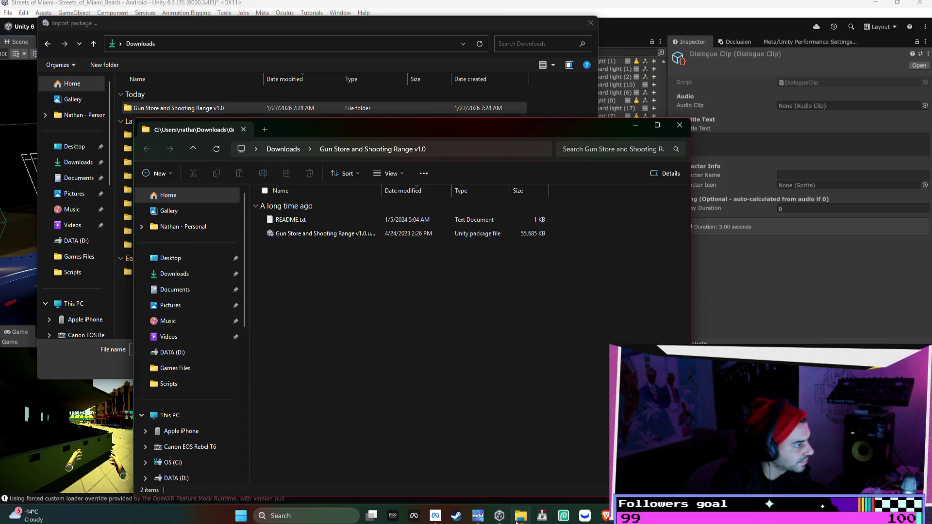
pyautogui.click(174, 274)
pyautogui.click(322, 234)
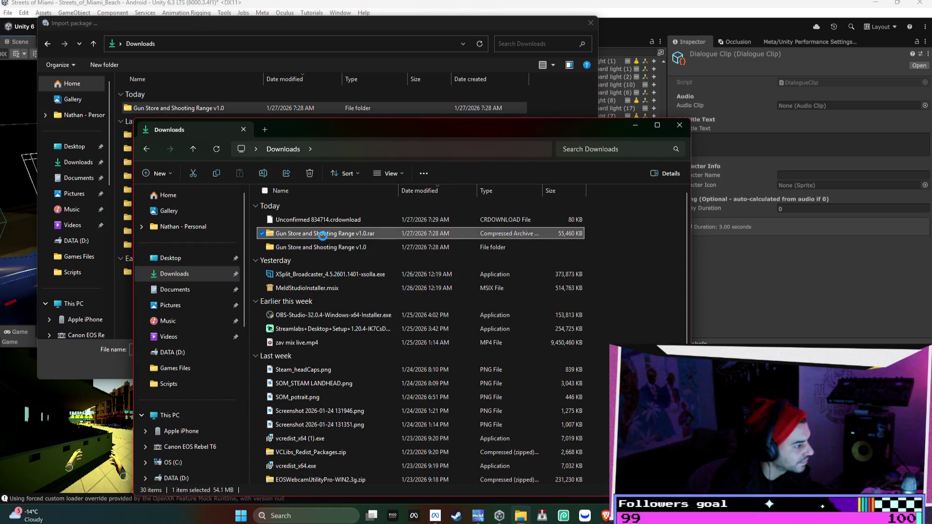
pyautogui.rightClick(322, 236)
pyautogui.press('Escape')
pyautogui.click(414, 219)
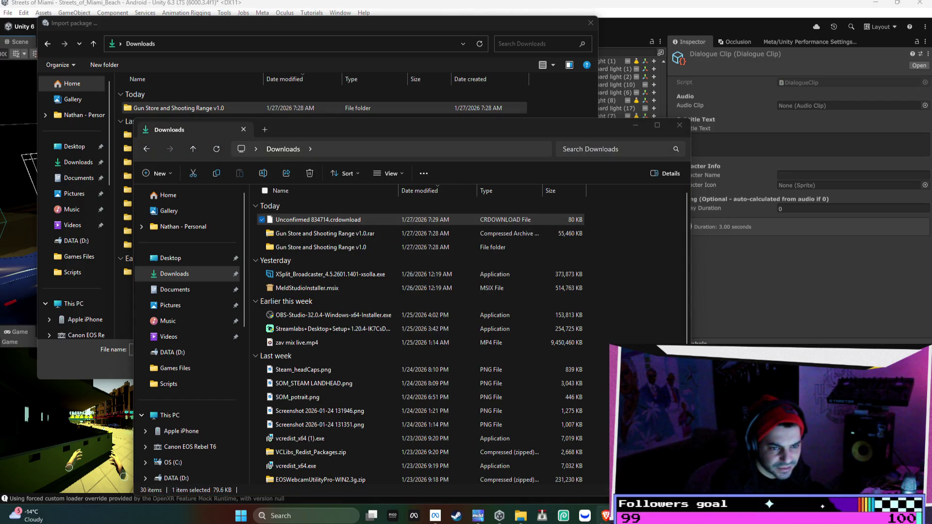
pyautogui.click(698, 127)
# - Close the import dialog and browse the GunShop_and_Range, GunStore and LevelAssets folders
pyautogui.click(590, 23)
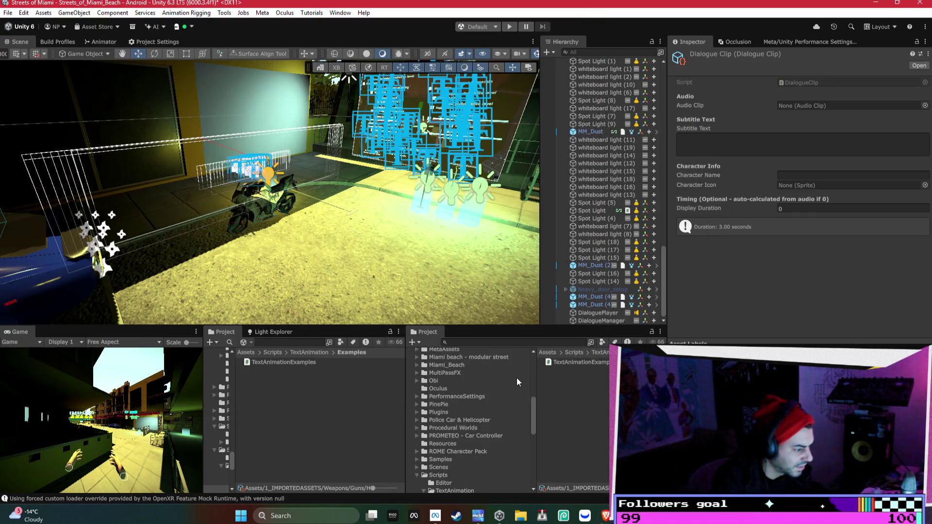
pyautogui.click(417, 476)
pyautogui.scroll(-5, 484, 419)
pyautogui.scroll(6, 417, 397)
pyautogui.click(454, 360)
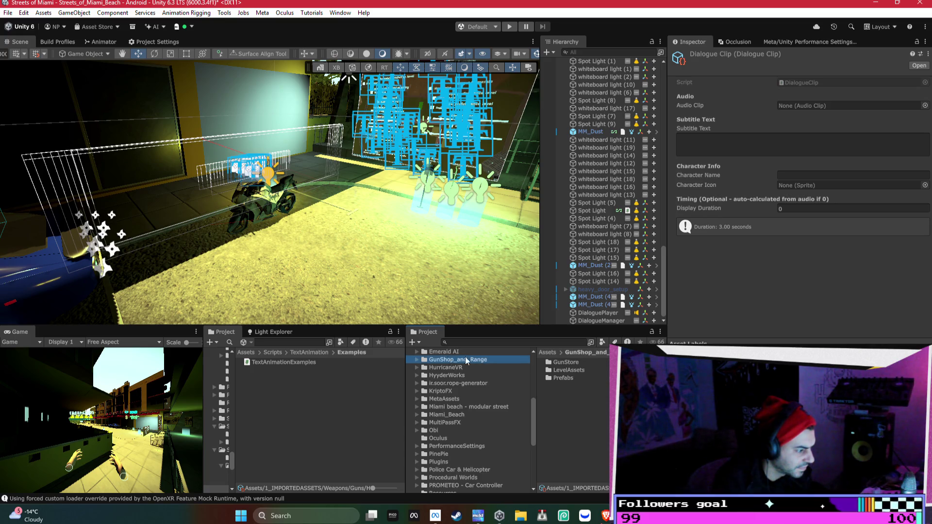
pyautogui.doubleClick(572, 363)
pyautogui.click(424, 360)
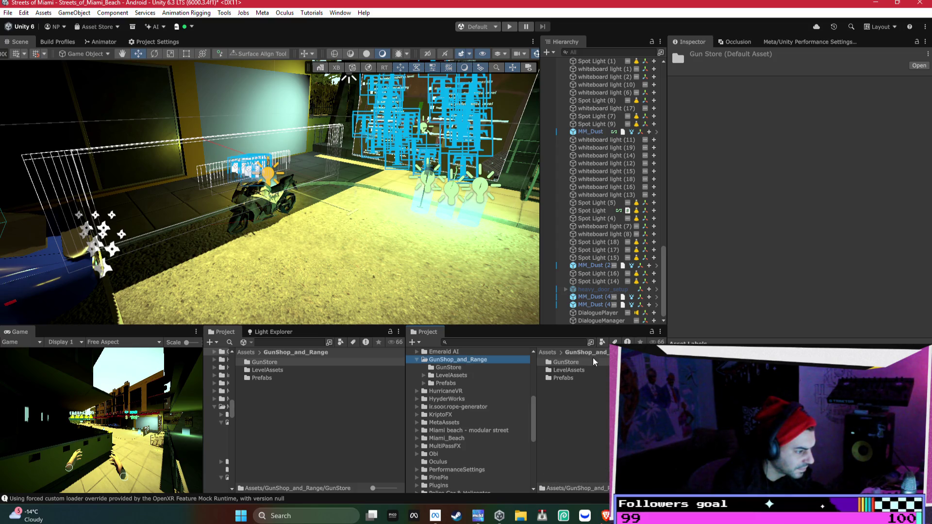
pyautogui.doubleClick(578, 371)
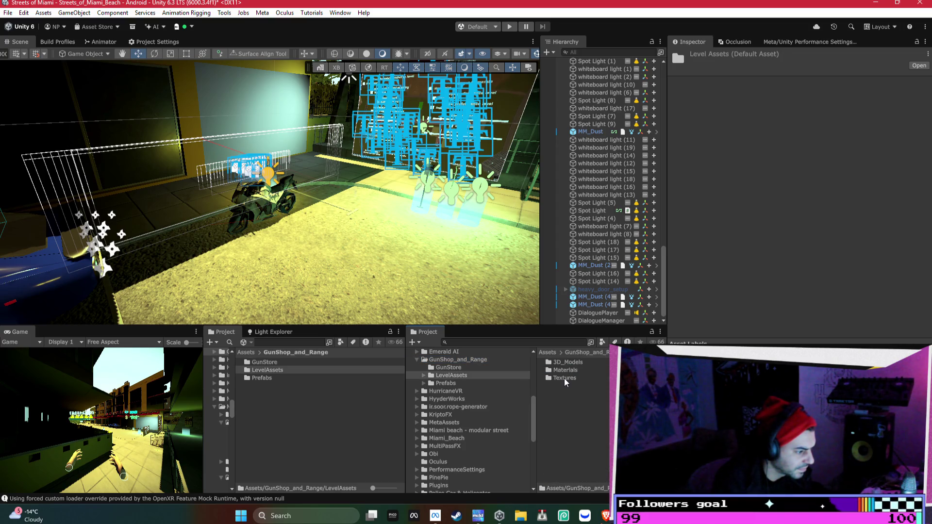
pyautogui.click(445, 383)
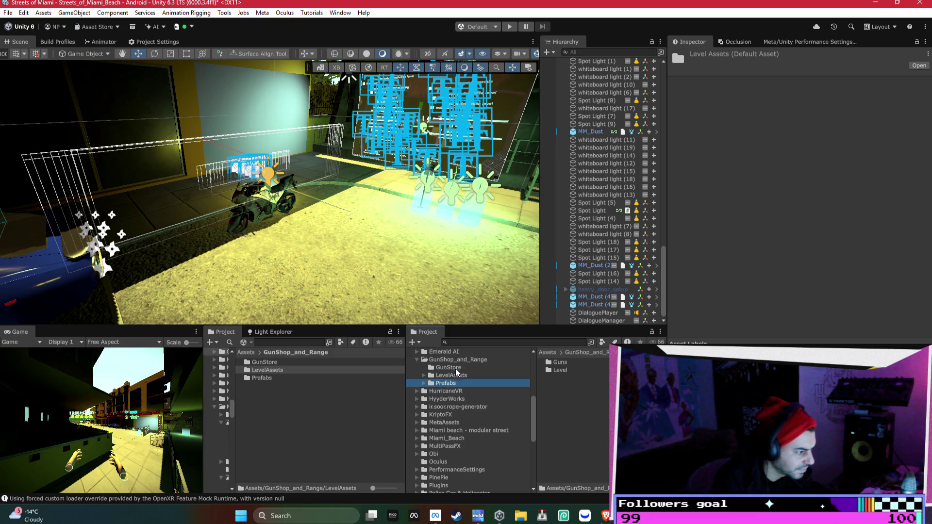
pyautogui.click(456, 369)
pyautogui.click(458, 361)
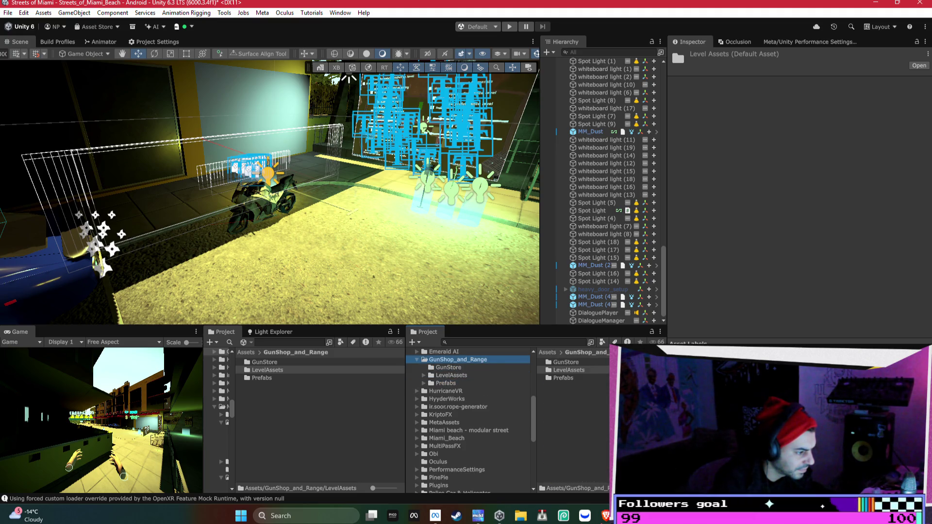
pyautogui.click(449, 367)
pyautogui.scroll(-5, 578, 418)
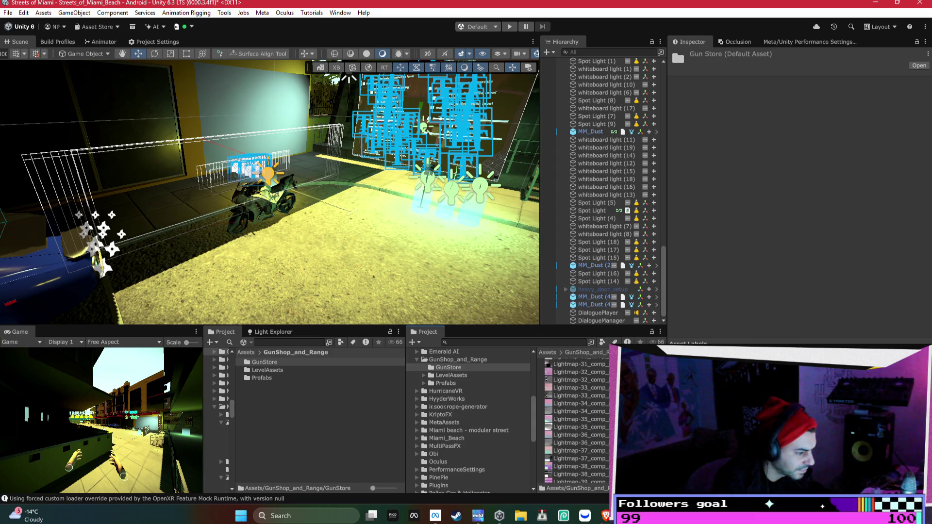
pyautogui.scroll(-10, 549, 454)
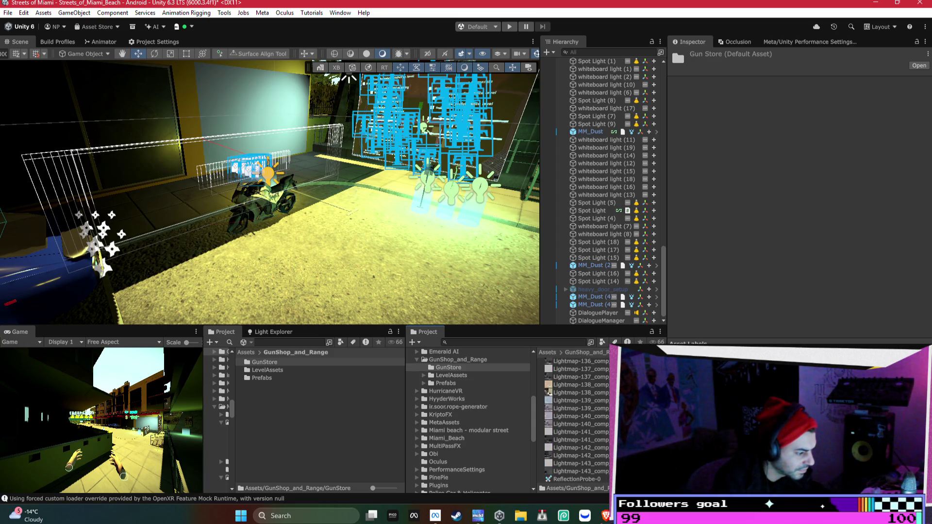
pyautogui.scroll(15, 549, 454)
# - Expand Prefabs and LevelAssets and step through 3D_Models, gun prefabs and gun textures
pyautogui.click(471, 383)
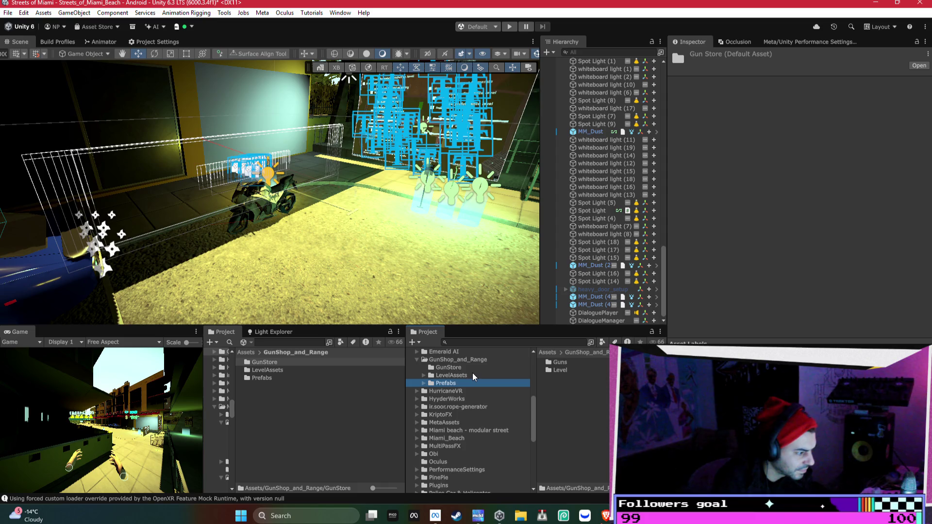
pyautogui.click(421, 375)
pyautogui.click(422, 383)
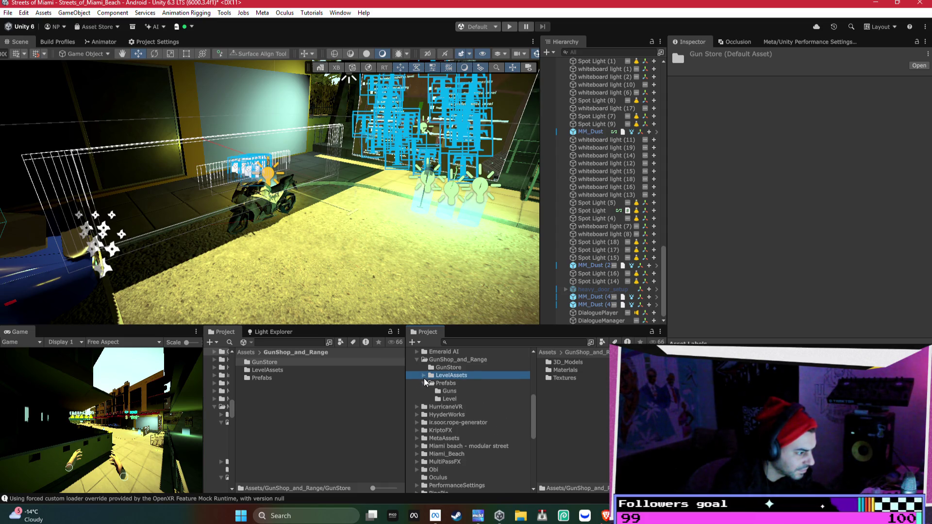
pyautogui.click(424, 376)
pyautogui.click(454, 383)
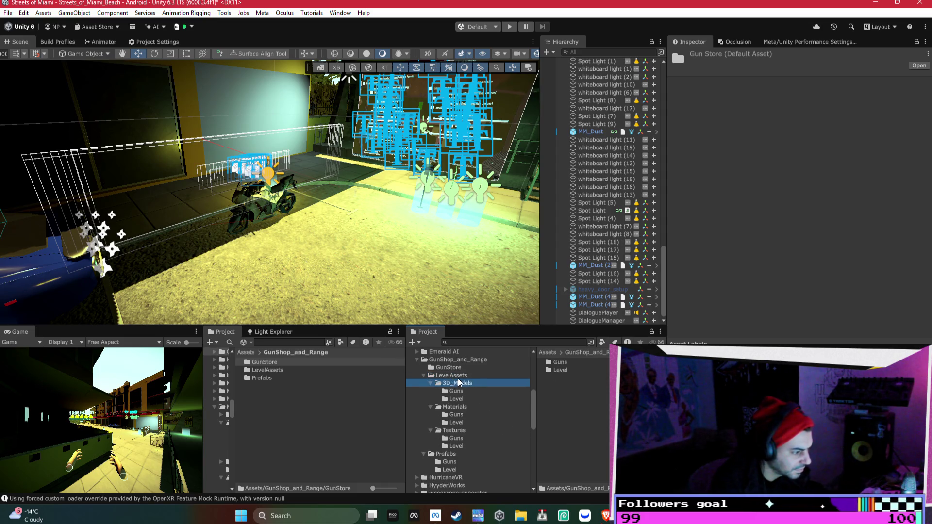
pyautogui.press('Down')
pyautogui.press('Down')
pyautogui.press('Down')
pyautogui.press('Down')
pyautogui.press('Down')
pyautogui.press('Down')
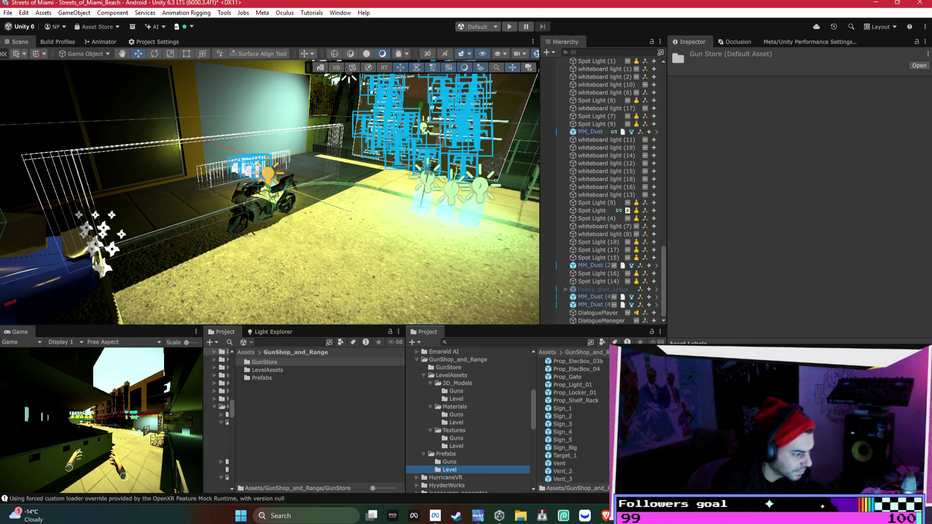
pyautogui.press('Up')
pyautogui.press('Up')
pyautogui.press('Up')
pyautogui.press('Up')
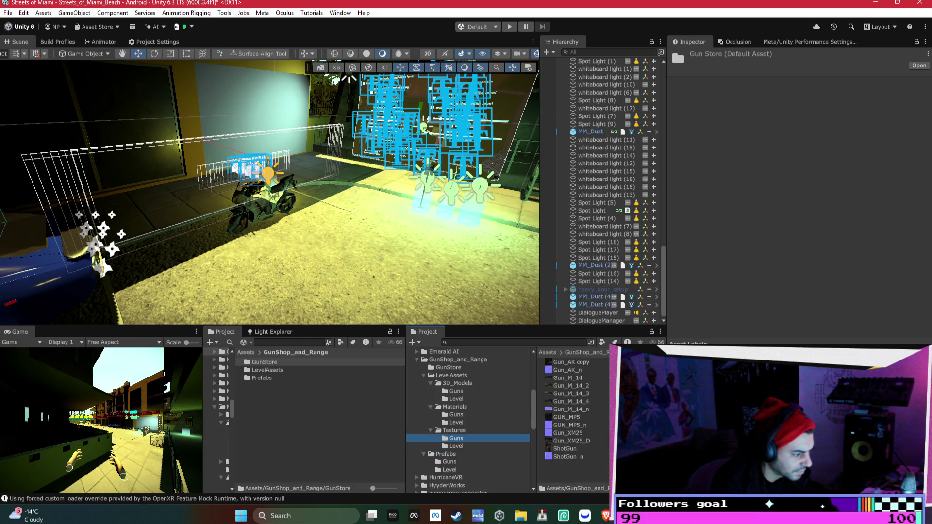
pyautogui.press('Up')
pyautogui.press('Up')
pyautogui.press('Up')
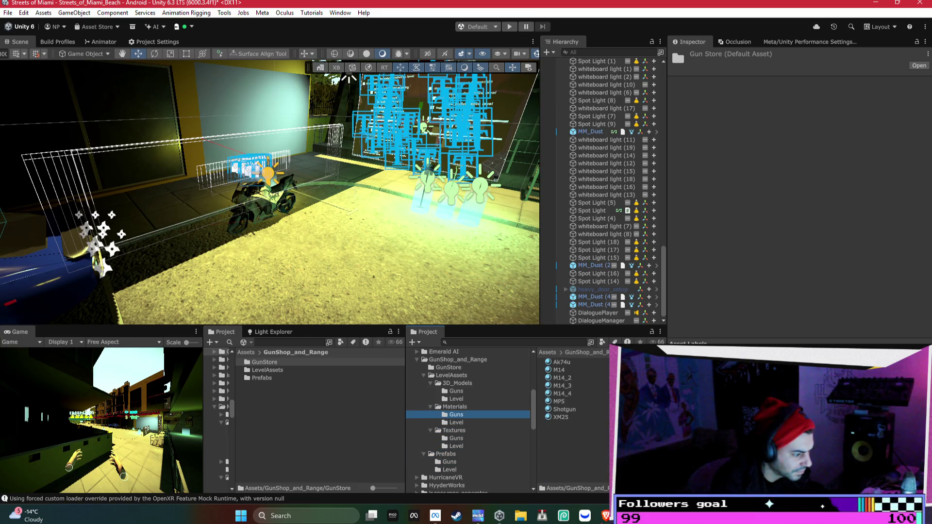
pyautogui.press('Up')
pyautogui.press('Up')
pyautogui.press('Up')
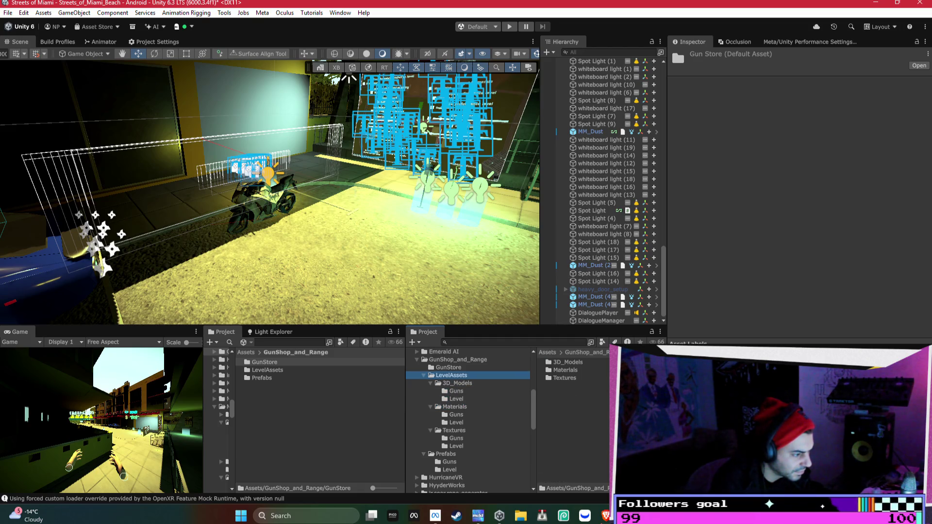
pyautogui.scroll(-20, 578, 420)
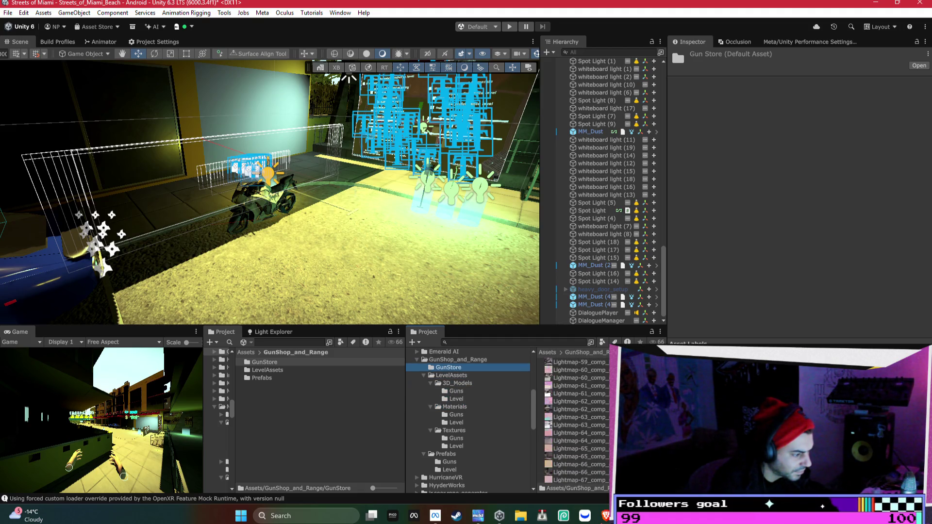
pyautogui.press('Up')
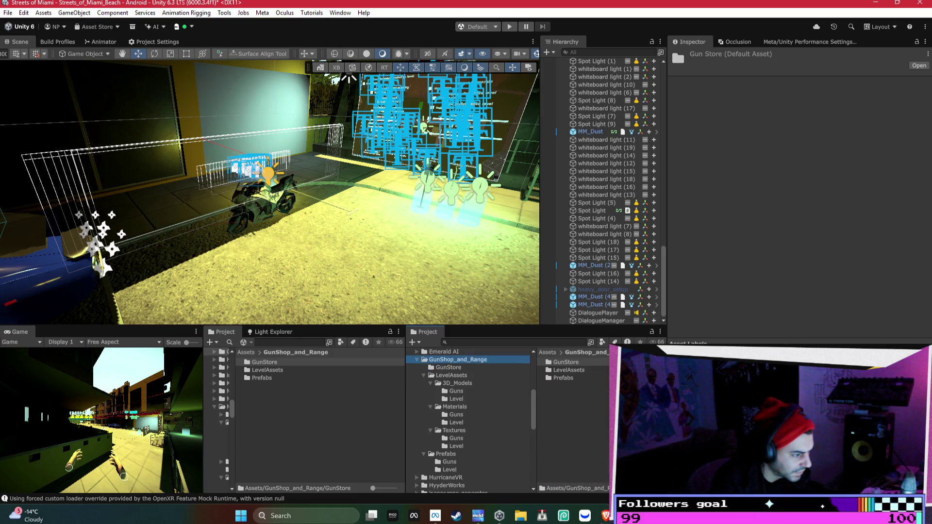
# - Open Prefabs > Level, trial-drop the Exterior prefab into the Scene, then undo it
pyautogui.doubleClick(593, 378)
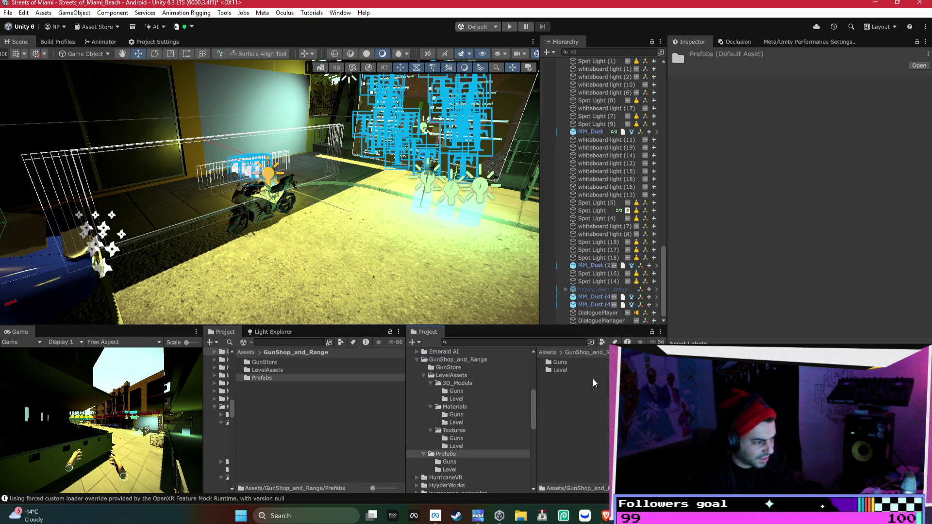
pyautogui.doubleClick(582, 372)
pyautogui.moveTo(585, 362)
pyautogui.mouseDown()
pyautogui.moveTo(423, 479)
pyautogui.moveTo(364, 266)
pyautogui.mouseUp()
pyautogui.scroll(-5, 374, 263)
pyautogui.hotkey('ctrl', 'z')
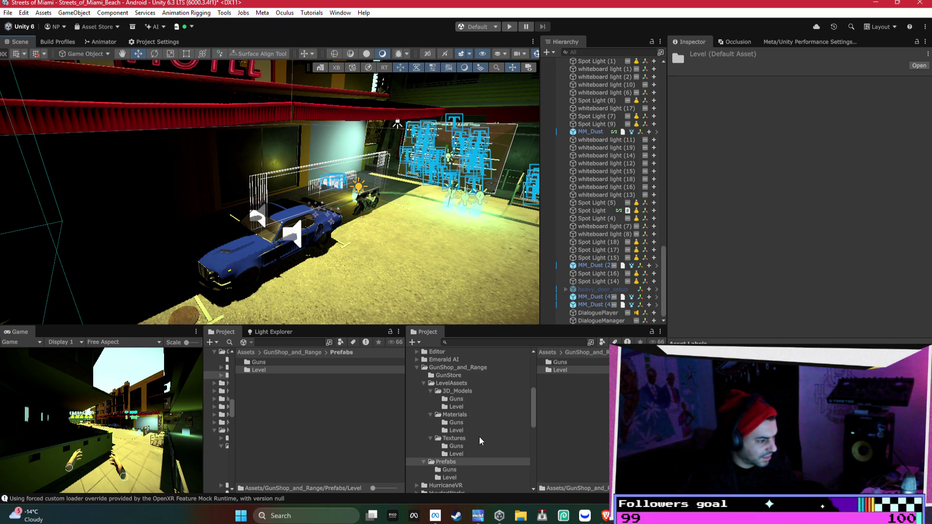
pyautogui.click(456, 477)
# - Select all 32 Guns and Level prefabs, drop them into the Scene, and view them
pyautogui.keyDown('shift'); pyautogui.click(456, 471); pyautogui.keyUp('shift')
pyautogui.click(573, 417)
pyautogui.hotkey('ctrl', 'a')
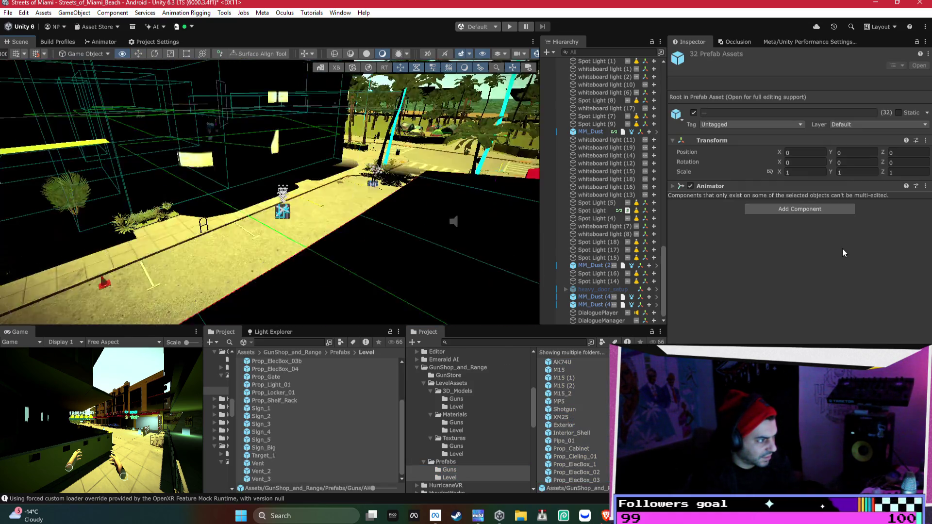
pyautogui.moveTo(582, 433); pyautogui.dragTo(326, 261)
pyautogui.moveTo(312, 238); pyautogui.dragTo(298, 219)
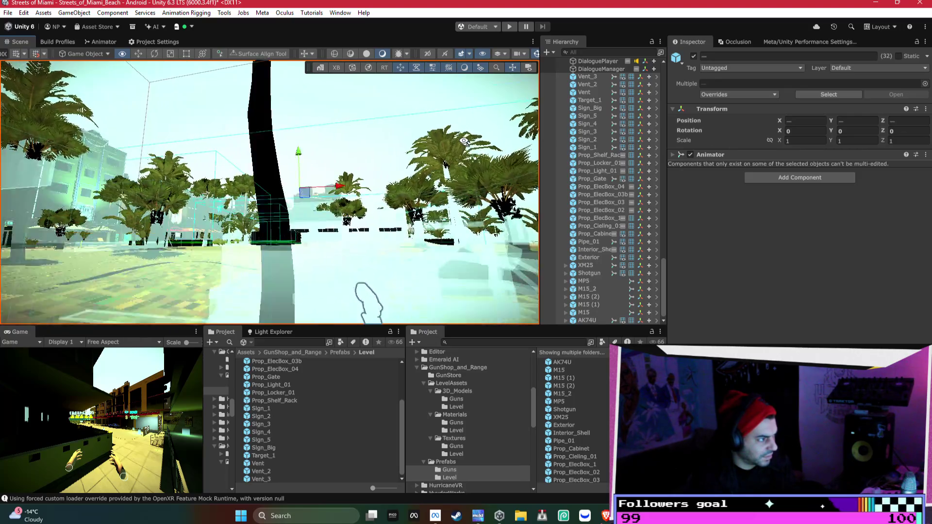
pyautogui.moveTo(463, 231)
pyautogui.mouseDown()
pyautogui.moveTo(423, 264)
pyautogui.moveTo(402, 199)
pyautogui.moveTo(437, 224)
pyautogui.mouseUp()
pyautogui.moveTo(660, 238)
pyautogui.mouseDown()
pyautogui.moveTo(583, 210)
pyautogui.moveTo(433, 202)
pyautogui.moveTo(320, 177)
pyautogui.mouseUp()
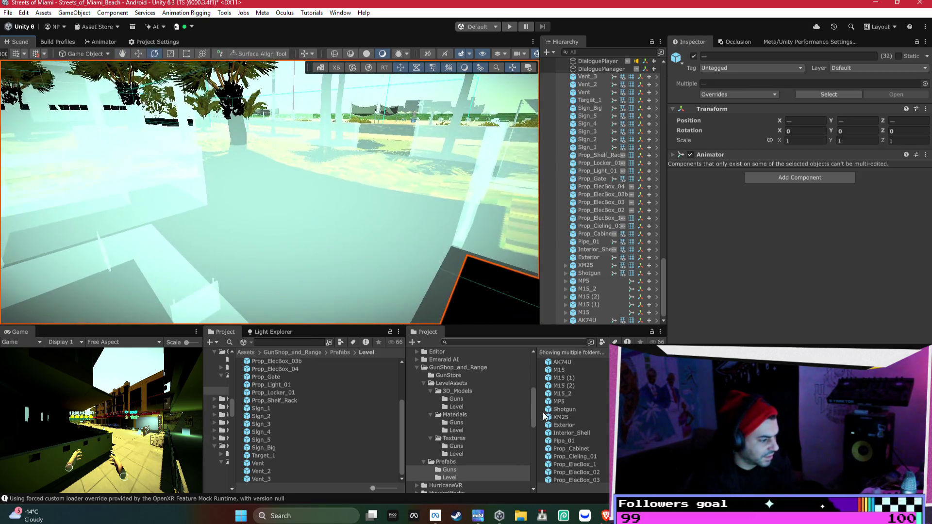
# - Trial-place the M15 rifle and Prop_Gate models in the Scene, undoing each
pyautogui.click(450, 477)
pyautogui.click(456, 399)
pyautogui.moveTo(559, 370); pyautogui.dragTo(365, 238)
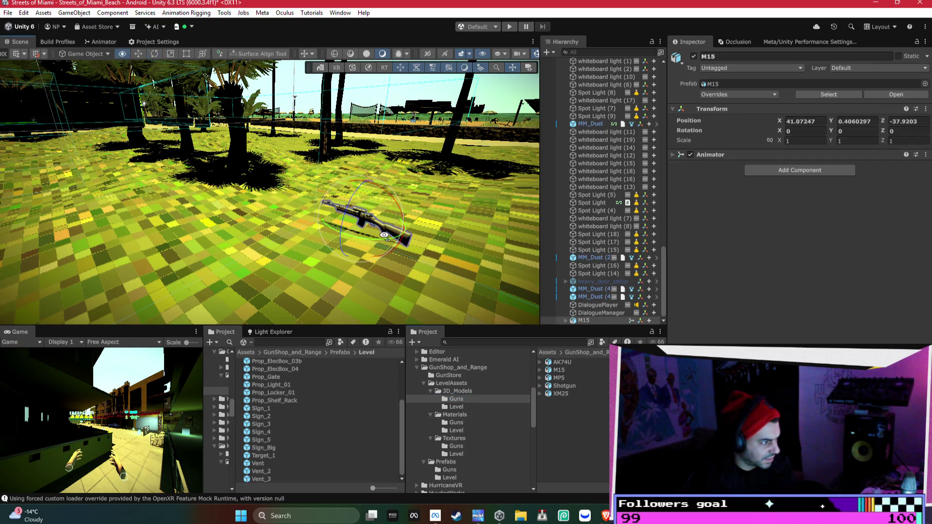
pyautogui.press('f')
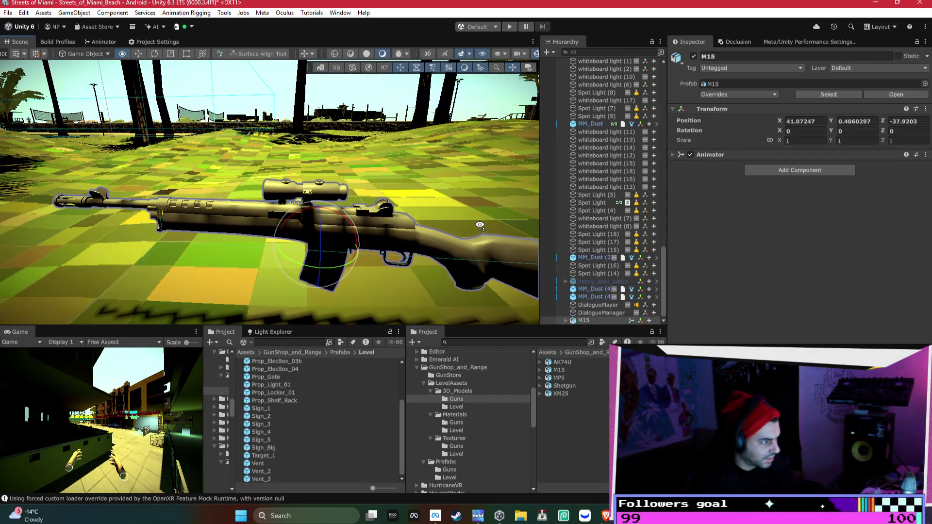
pyautogui.hotkey('ctrl', 'z')
pyautogui.click(472, 406)
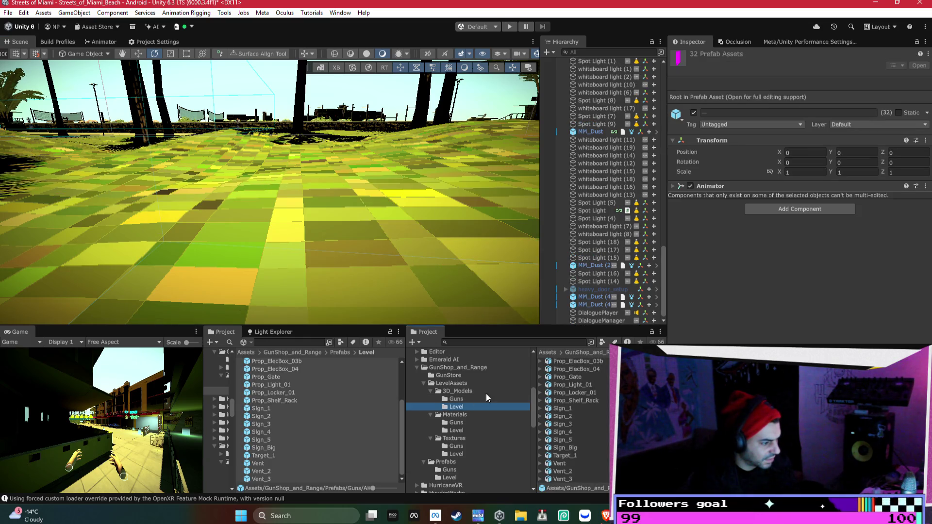
pyautogui.moveTo(559, 377); pyautogui.dragTo(374, 264)
pyautogui.scroll(-5, 374, 265)
pyautogui.hotkey('ctrl', 'z')
# - Open the GunStore folder and scroll through its lightmaps up to Lightmap-132
pyautogui.click(488, 399)
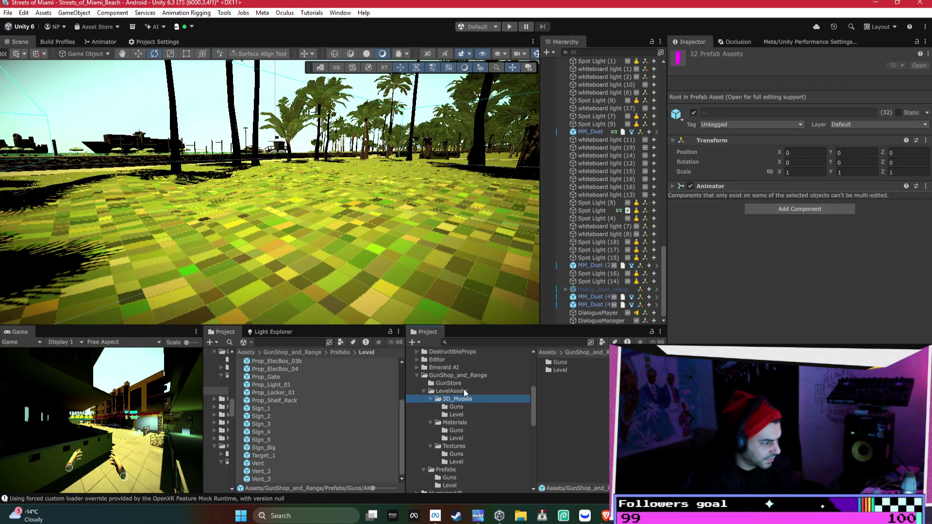
pyautogui.click(464, 384)
pyautogui.scroll(-20, 609, 377)
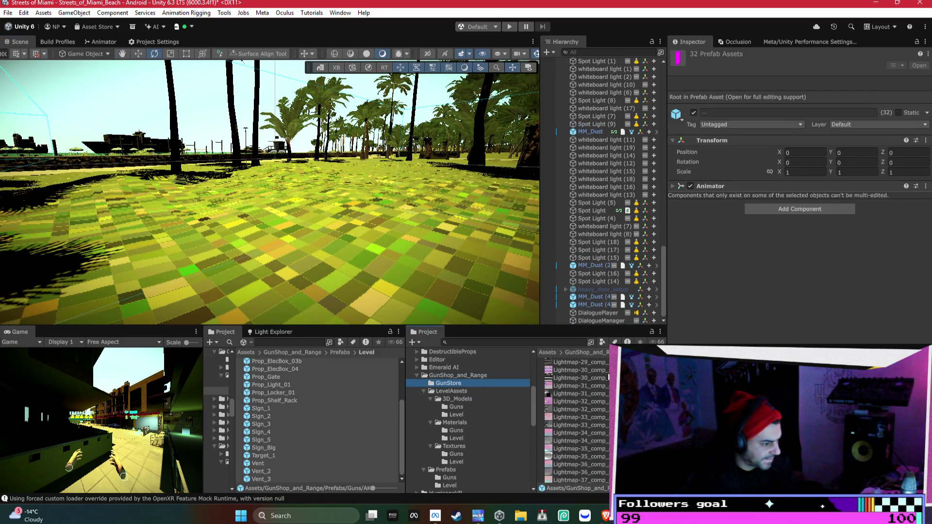
pyautogui.scroll(-15, 607, 389)
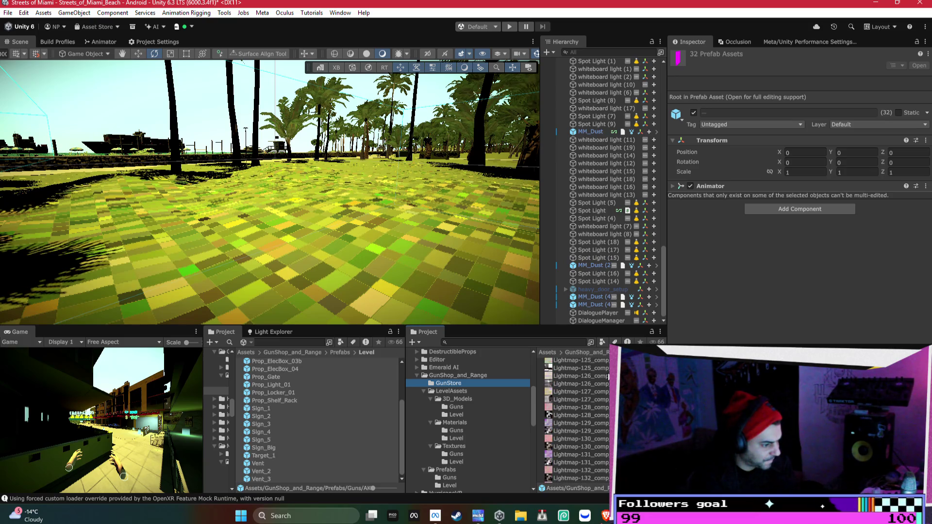
# - Inspect the DialogueManager object's settings, scrolling through its component list
pyautogui.click(590, 321)
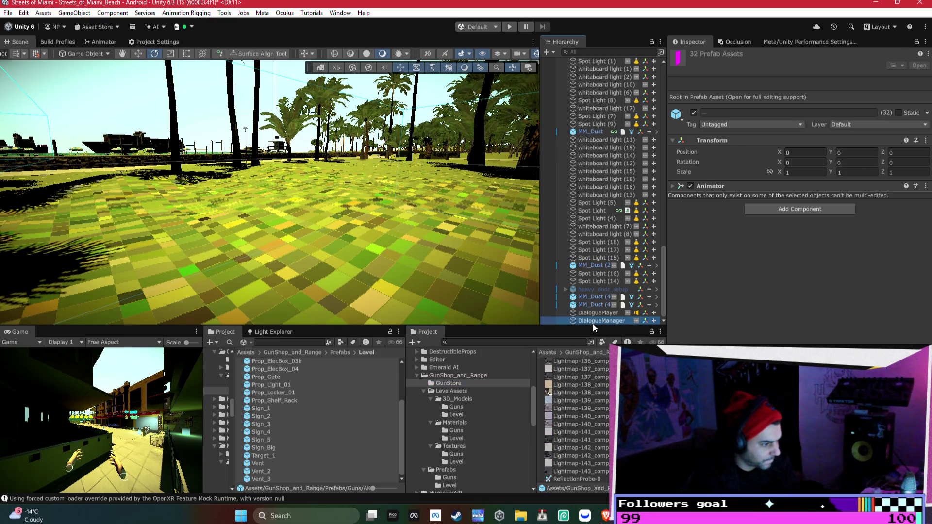
pyautogui.moveTo(596, 327); pyautogui.dragTo(596, 125)
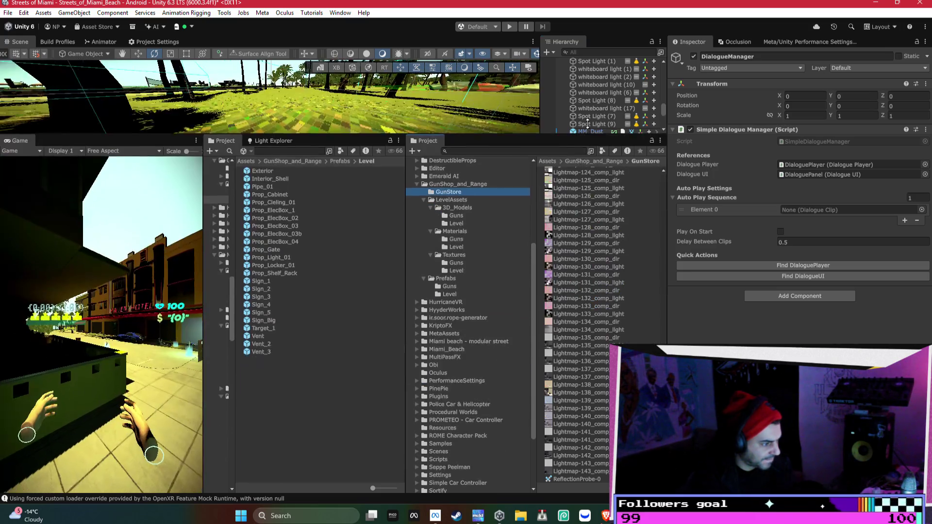
pyautogui.scroll(10, 655, 342)
pyautogui.scroll(-15, 655, 341)
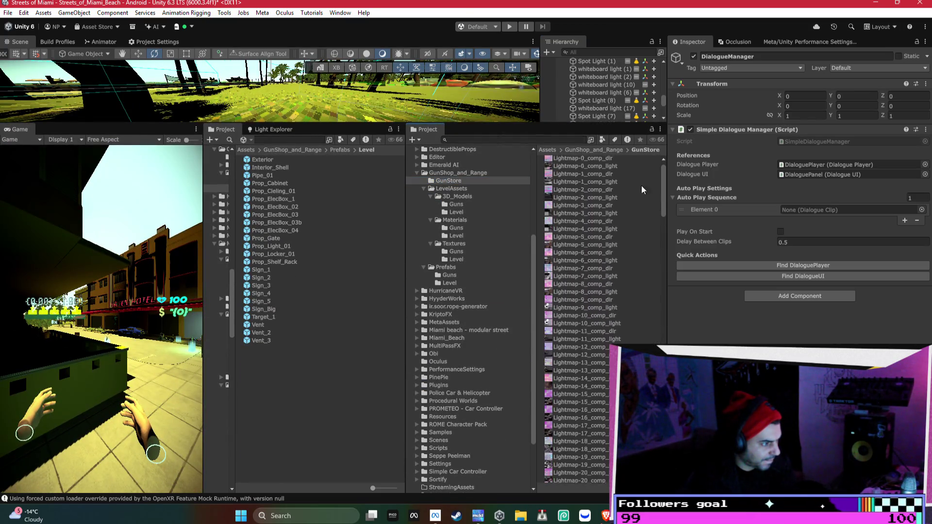
pyautogui.scroll(20, 552, 176)
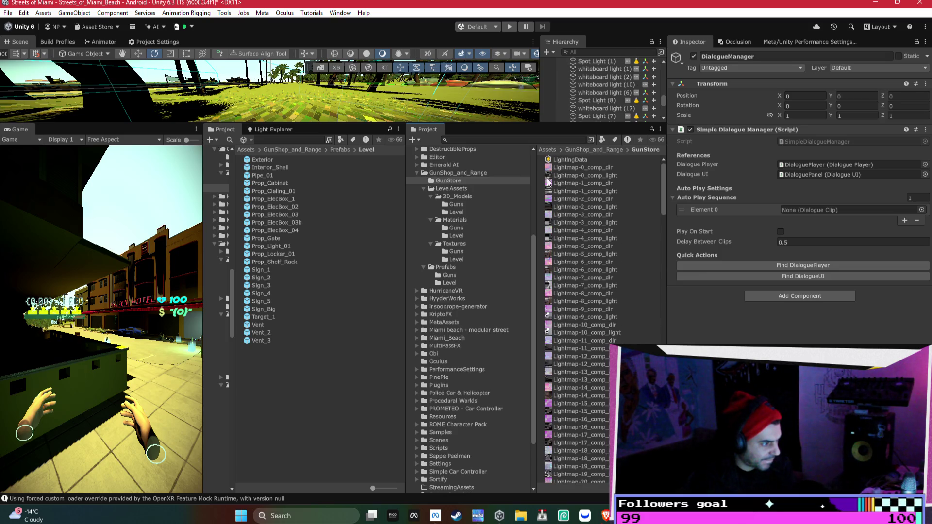
# - Expand GunShop_and_Range in the folder tree and open its LevelAssets and 3D_Models folders
pyautogui.click(442, 174)
pyautogui.click(569, 167)
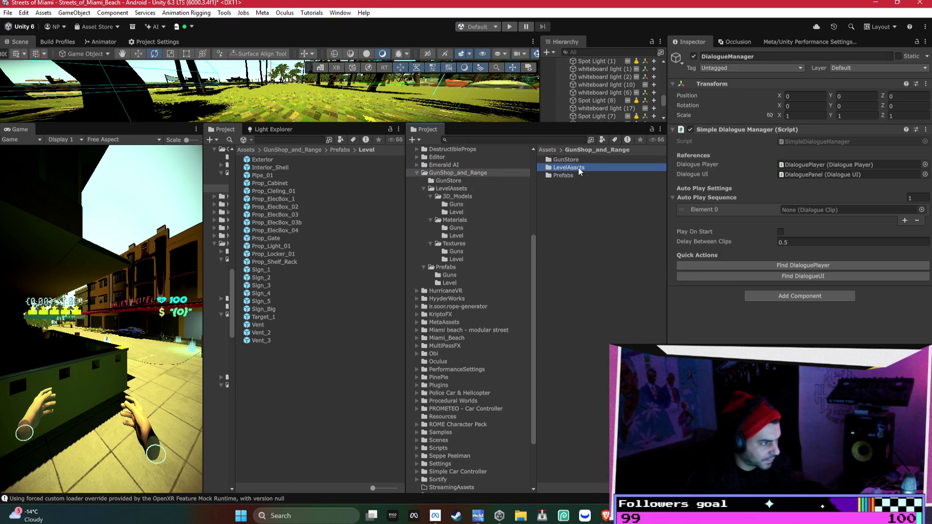
pyautogui.click(462, 181)
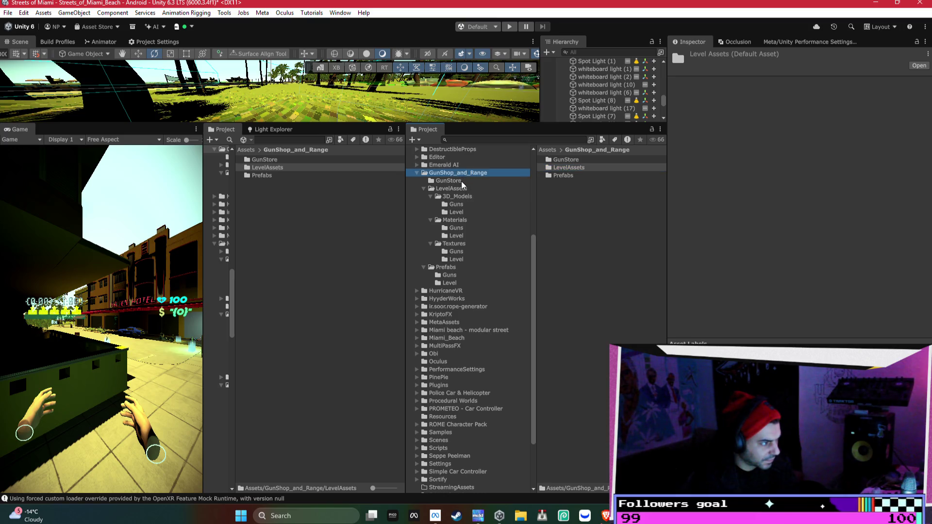
pyautogui.click(464, 189)
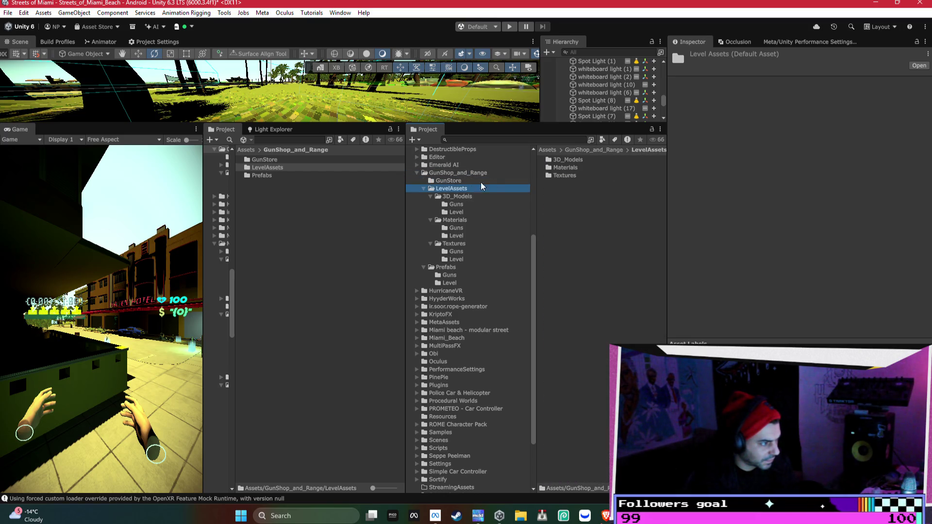
pyautogui.click(588, 162)
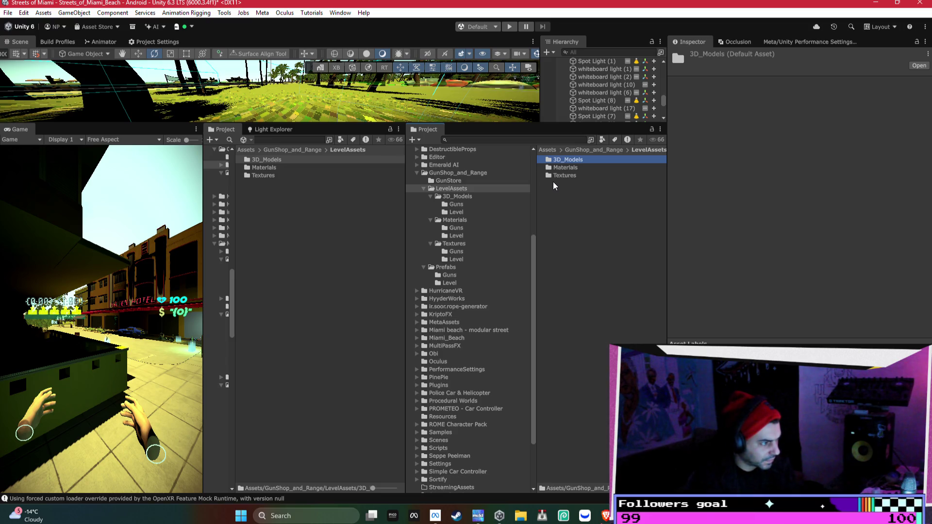
pyautogui.click(462, 190)
# - Step down through Materials, gun textures and Prefabs to Level prefabs, then reselect GunShop_and_Range
pyautogui.press('Down')
pyautogui.press('Down')
pyautogui.press('Down')
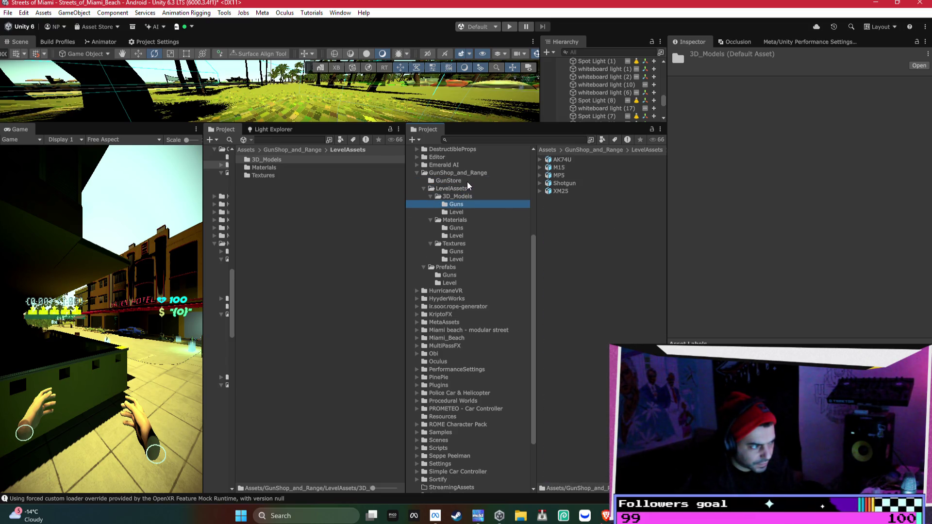
pyautogui.press('Down')
pyautogui.press('Down')
pyautogui.press('Down')
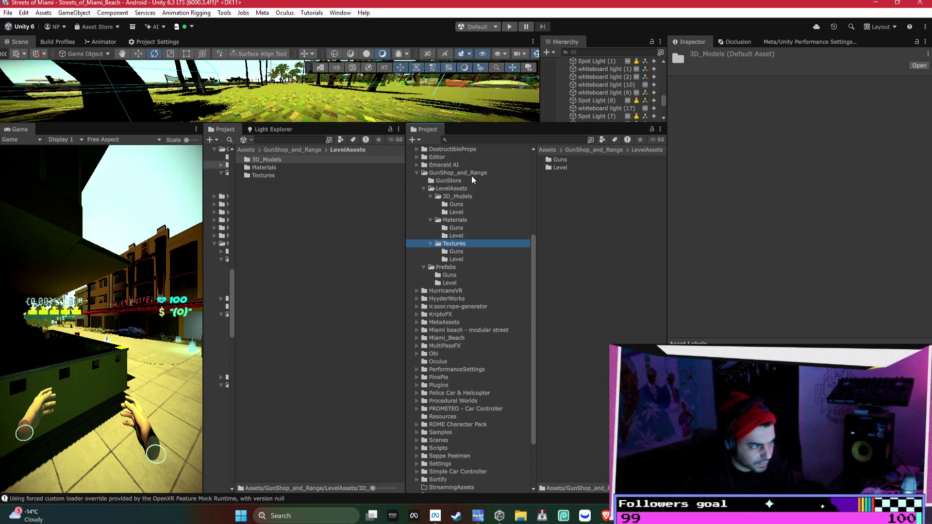
pyautogui.press('Down')
pyautogui.press('Down')
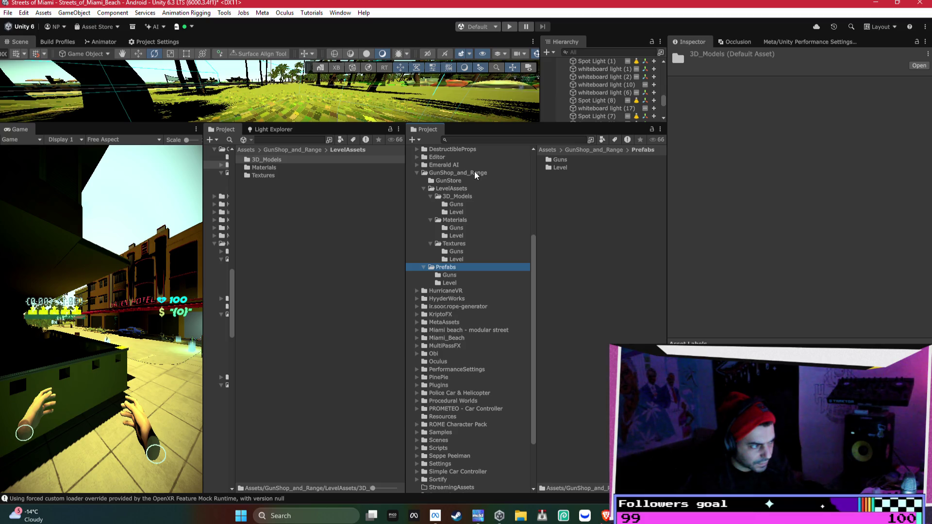
pyautogui.press('Down')
pyautogui.press('Down')
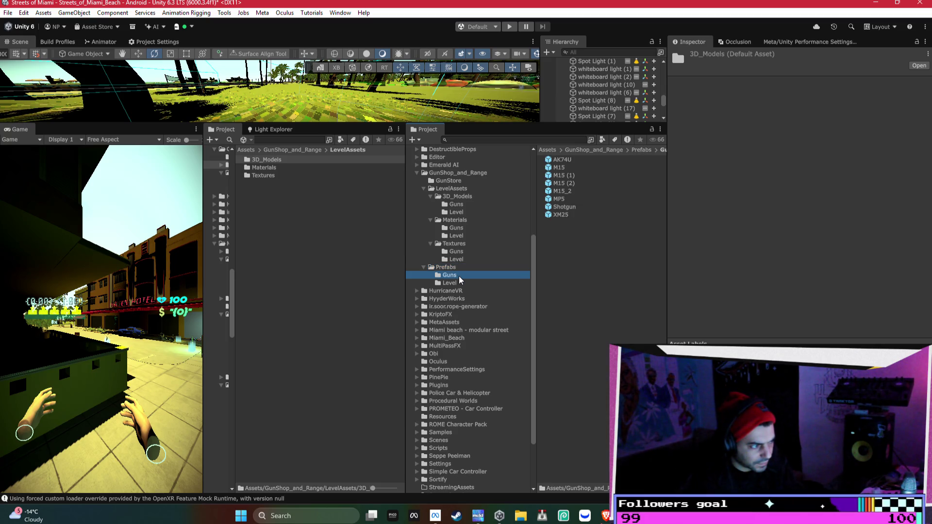
pyautogui.click(460, 173)
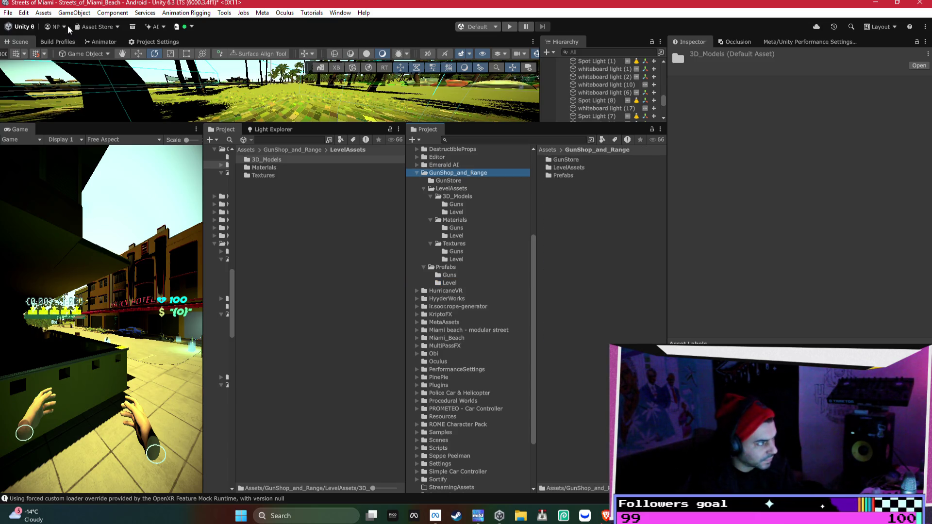
pyautogui.click(43, 13)
pyautogui.moveTo(74, 145)
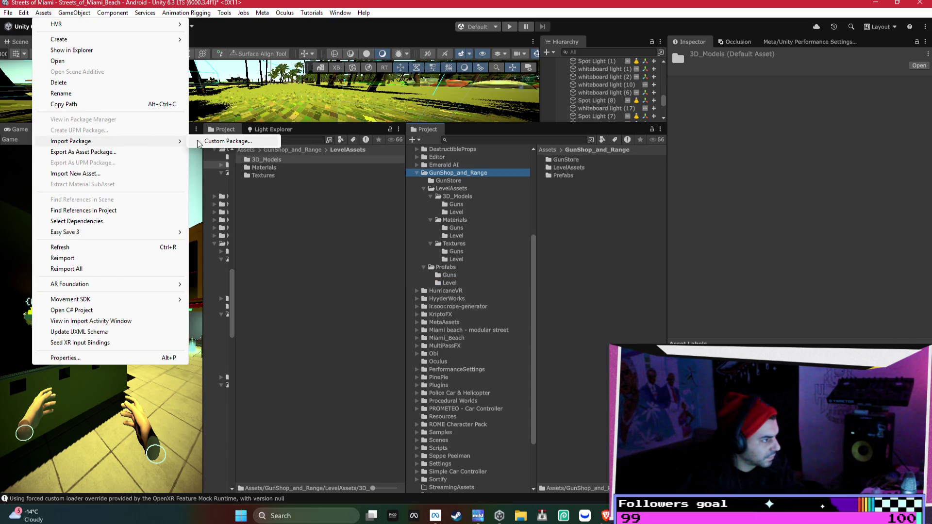
pyautogui.click(226, 142)
pyautogui.doubleClick(151, 106)
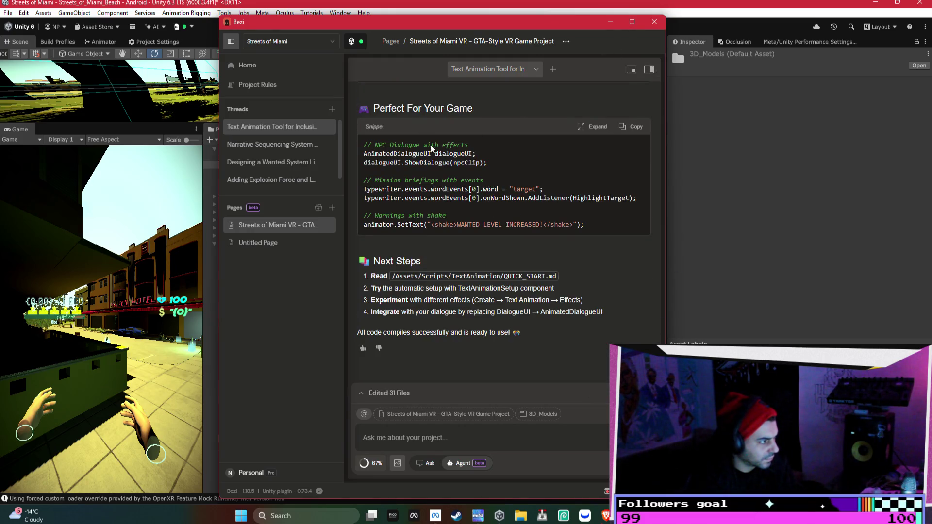
pyautogui.click(611, 22)
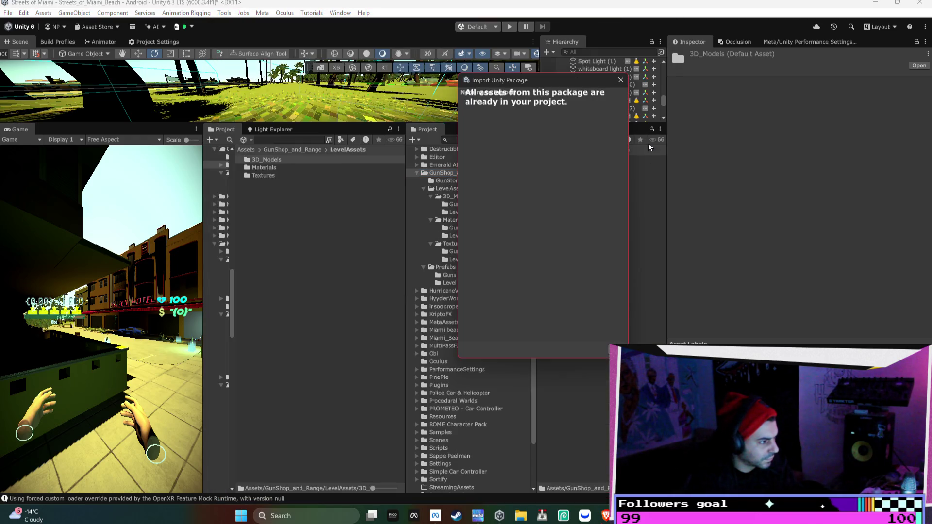
pyautogui.click(621, 81)
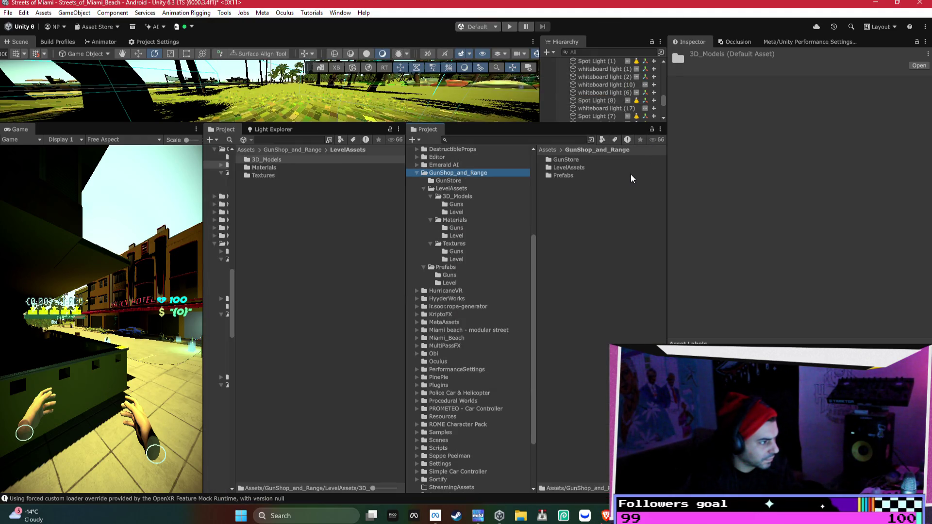
pyautogui.moveTo(492, 125); pyautogui.dragTo(491, 218)
# - Place the Shotgun model in the scene, inspect its switch and barrel parts, then delete it
pyautogui.click(493, 298)
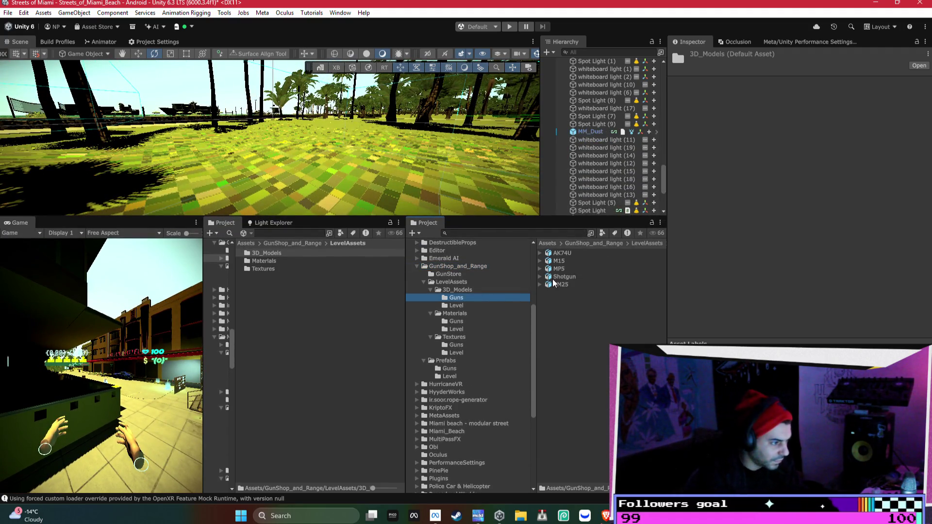
pyautogui.moveTo(573, 279)
pyautogui.mouseDown()
pyautogui.moveTo(364, 156)
pyautogui.moveTo(378, 177)
pyautogui.moveTo(391, 138)
pyautogui.moveTo(316, 151)
pyautogui.mouseUp()
pyautogui.press('f')
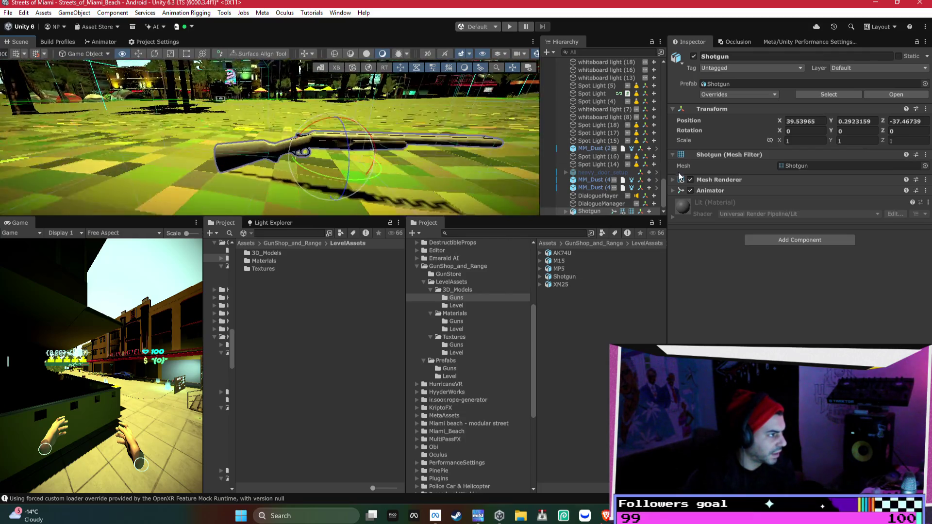
pyautogui.keyDown('alt'); pyautogui.moveTo(695, 188); pyautogui.dragTo(560, 216); pyautogui.keyUp('alt')
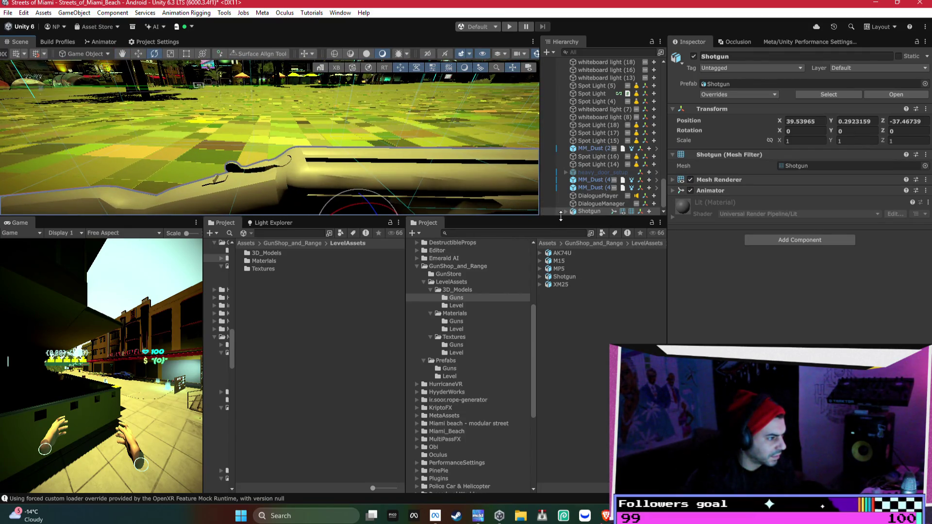
pyautogui.click(566, 212)
pyautogui.click(605, 187)
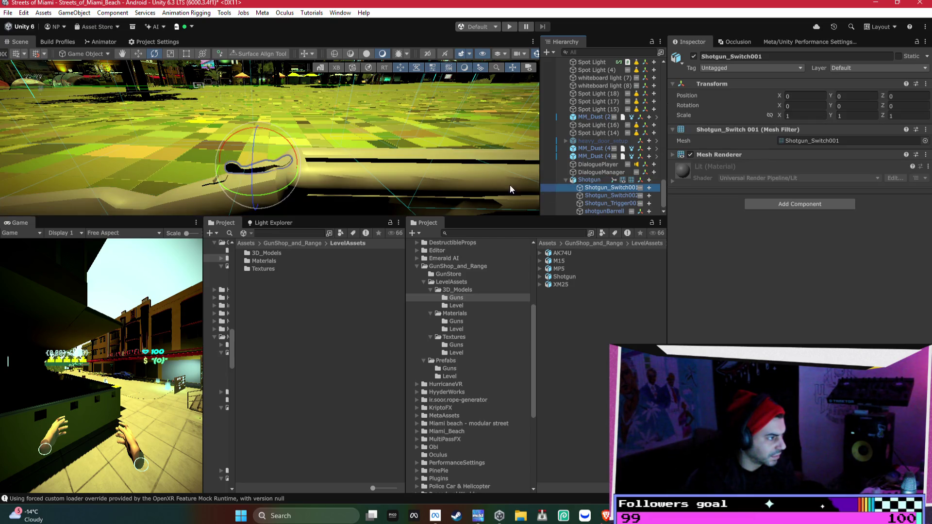
pyautogui.doubleClick(599, 208)
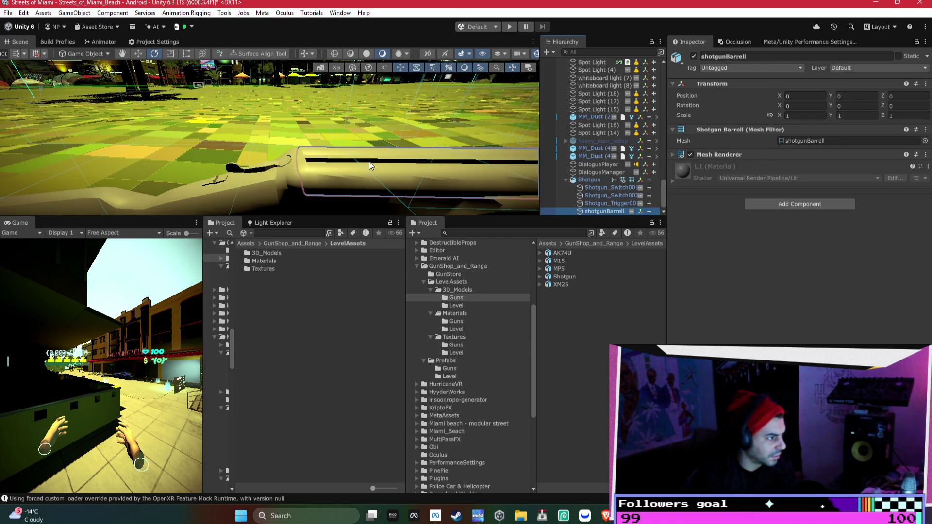
pyautogui.keyDown('alt'); pyautogui.moveTo(369, 162); pyautogui.dragTo(499, 169); pyautogui.keyUp('alt')
pyautogui.moveTo(355, 123)
pyautogui.mouseDown()
pyautogui.moveTo(367, 95)
pyautogui.moveTo(359, 108)
pyautogui.moveTo(409, 135)
pyautogui.moveTo(355, 138)
pyautogui.moveTo(322, 155)
pyautogui.mouseUp()
pyautogui.hotkey('ctrl', 'z')
pyautogui.click(589, 180)
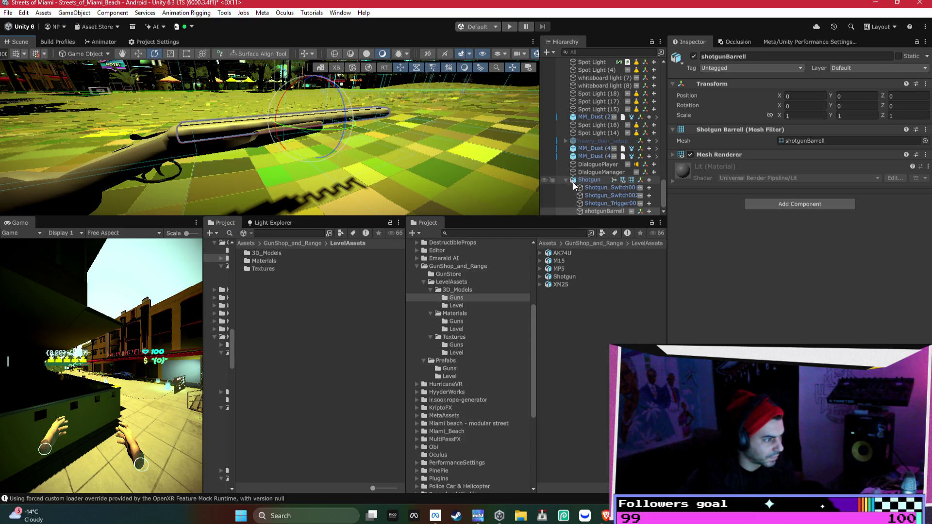
pyautogui.press('Delete')
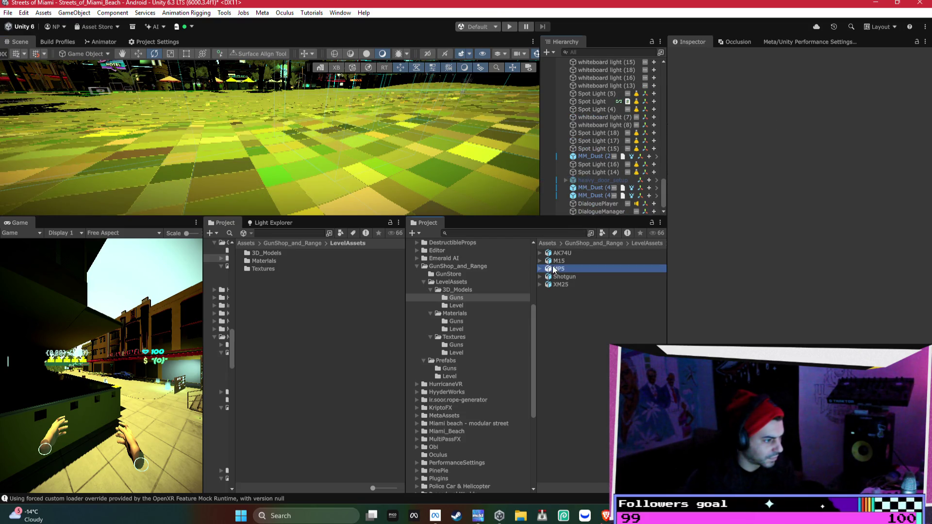
# - Place the MP5 in the scene, test-move its magazine, undo, and remove the MP5
pyautogui.click(558, 269)
pyautogui.moveTo(558, 269)
pyautogui.mouseDown()
pyautogui.moveTo(340, 112)
pyautogui.moveTo(505, 175)
pyautogui.mouseUp()
pyautogui.press('f')
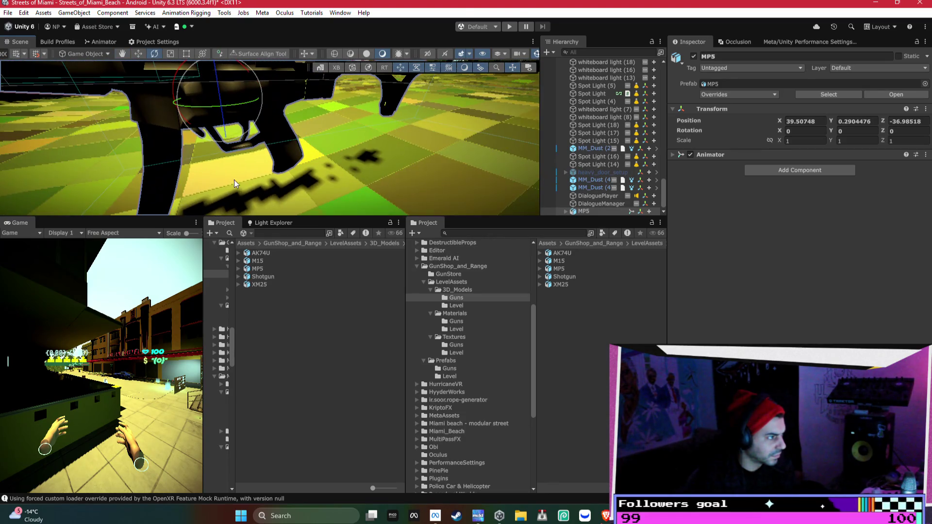
pyautogui.click(168, 160)
pyautogui.press('e')
pyautogui.press('f')
pyautogui.press('w')
pyautogui.moveTo(247, 147)
pyautogui.mouseDown()
pyautogui.moveTo(131, 141)
pyautogui.moveTo(181, 159)
pyautogui.moveTo(437, 168)
pyautogui.mouseUp()
pyautogui.hotkey('ctrl', 'z')
pyautogui.press('f')
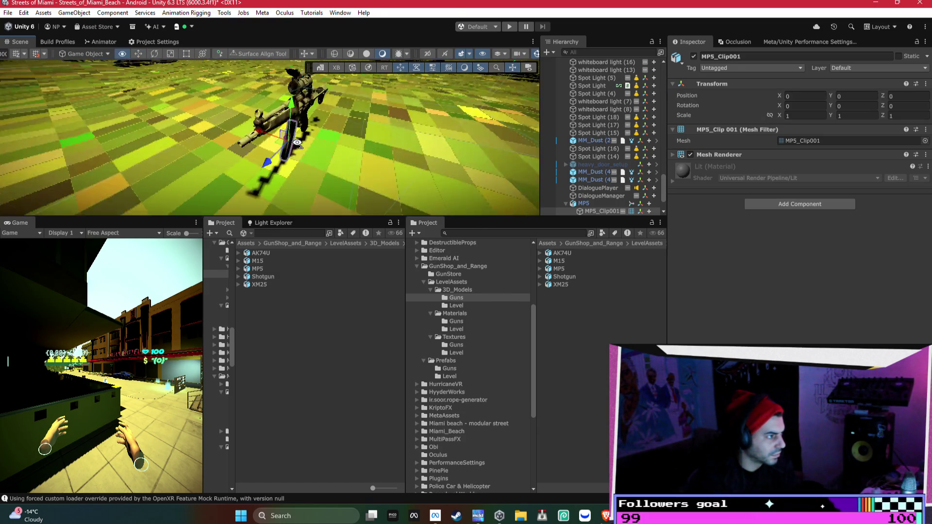
pyautogui.click(255, 139)
pyautogui.hotkey('ctrl', 'z')
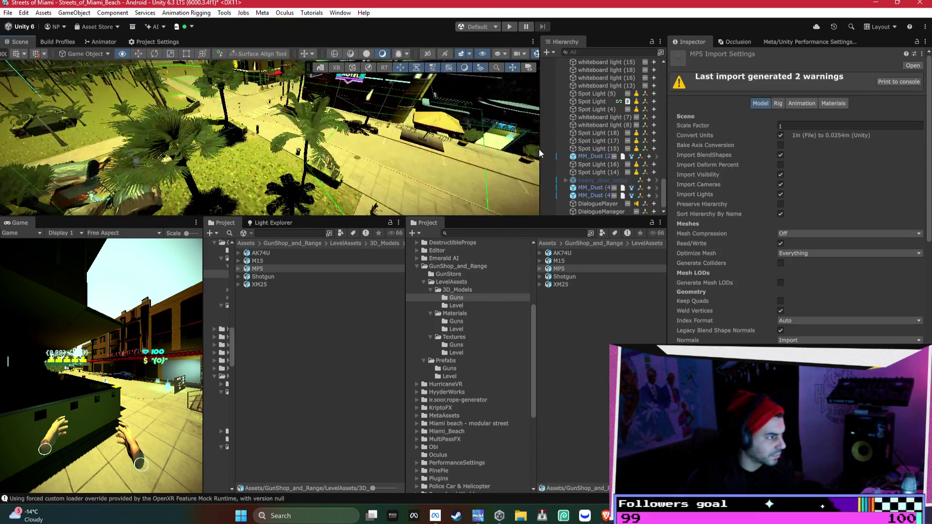
pyautogui.moveTo(233, 155); pyautogui.dragTo(228, 157)
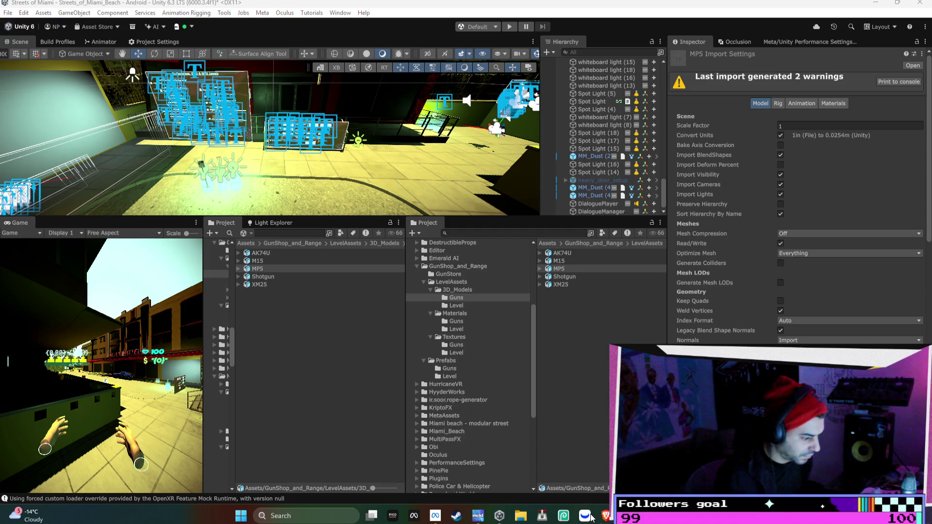
# - Switch from Unity to Webull's multi-chart window with BOIL, PLTR, NVDA, QQQ and other charts
pyautogui.click(586, 516)
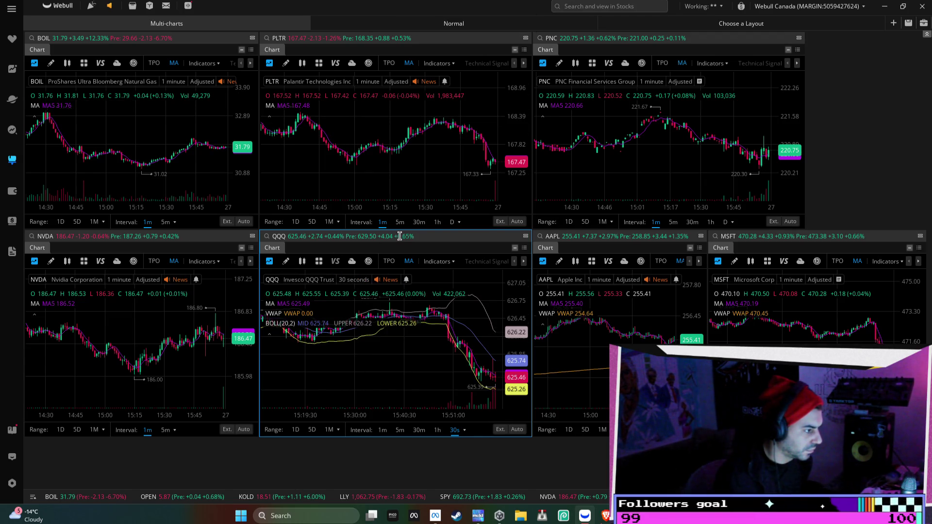
# - Open and dismiss the QQQ and BOIL symbol searches, then go to the watchlists table
pyautogui.click(364, 237)
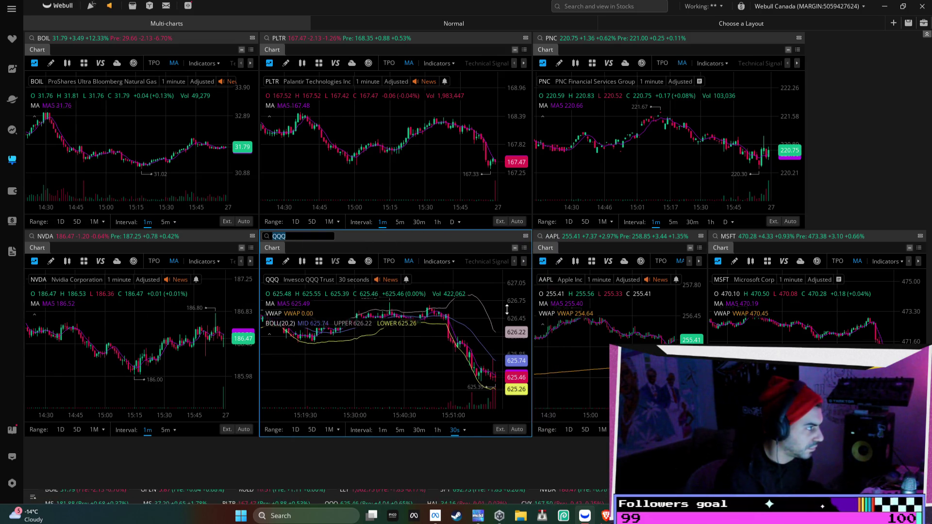
pyautogui.click(160, 38)
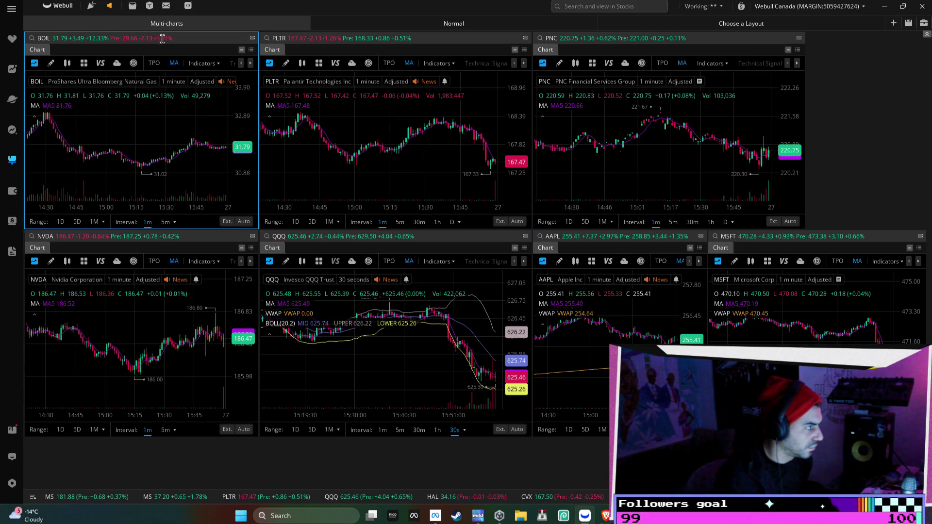
pyautogui.click(150, 107)
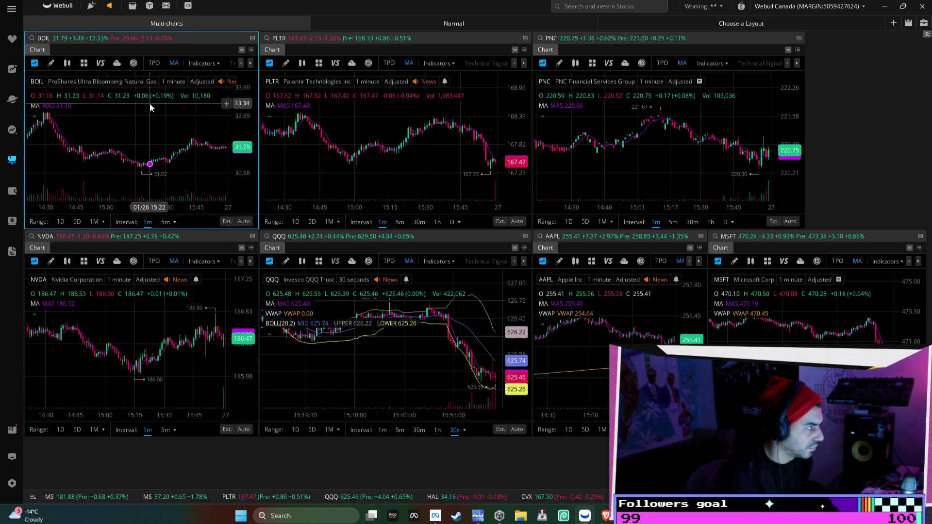
pyautogui.click(15, 42)
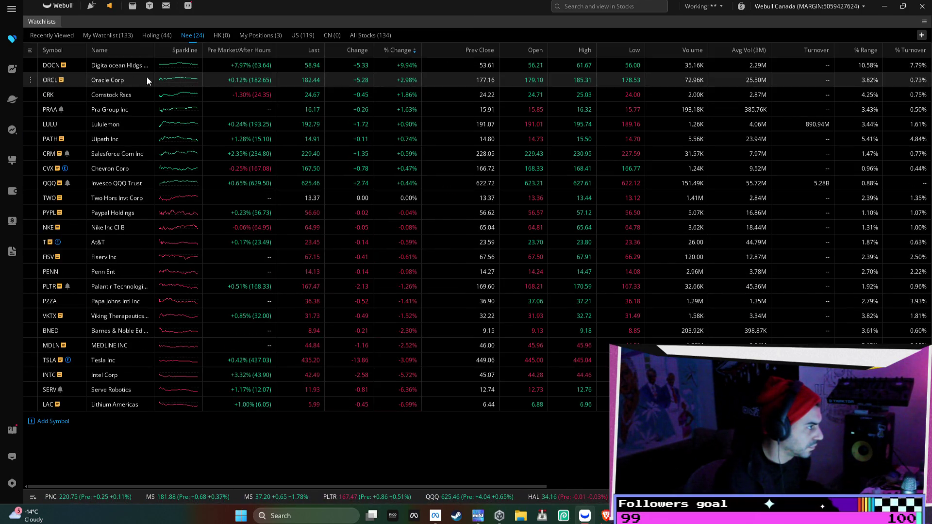
pyautogui.doubleClick(244, 83)
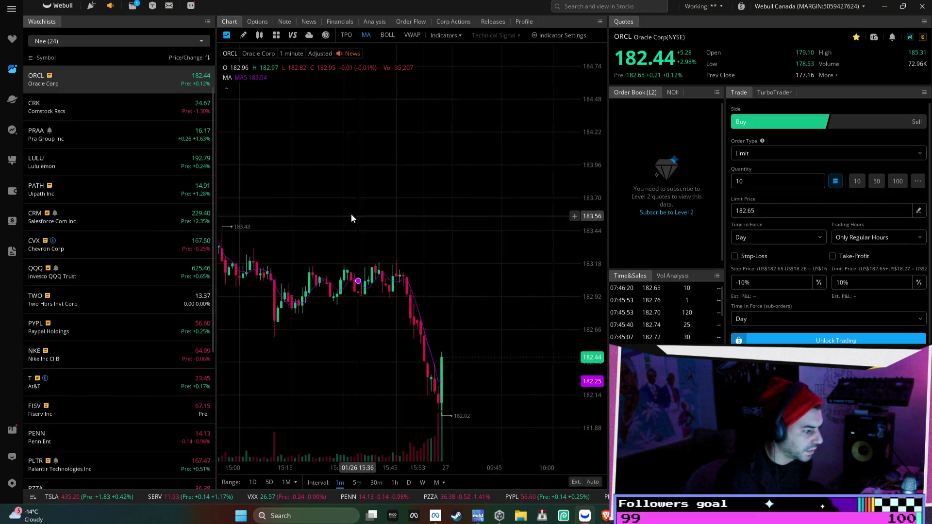
pyautogui.scroll(-2, 365, 221)
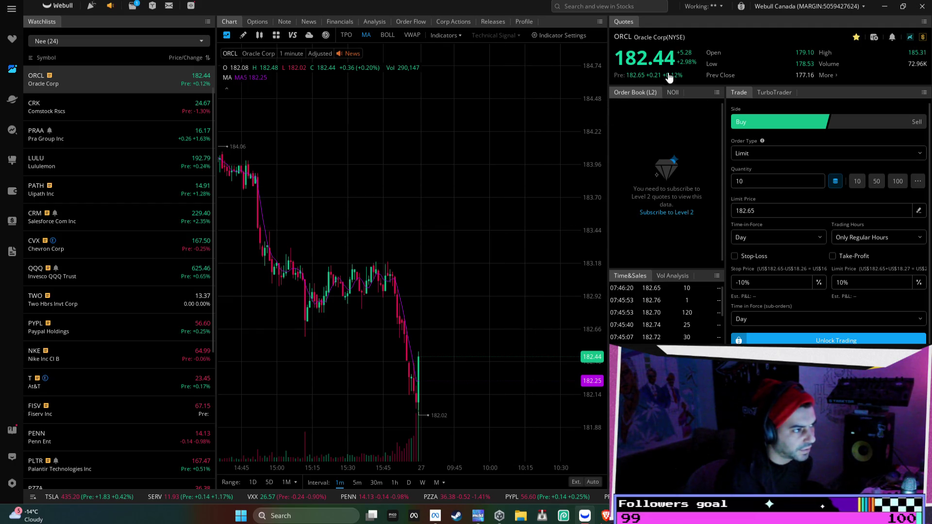
pyautogui.click(12, 39)
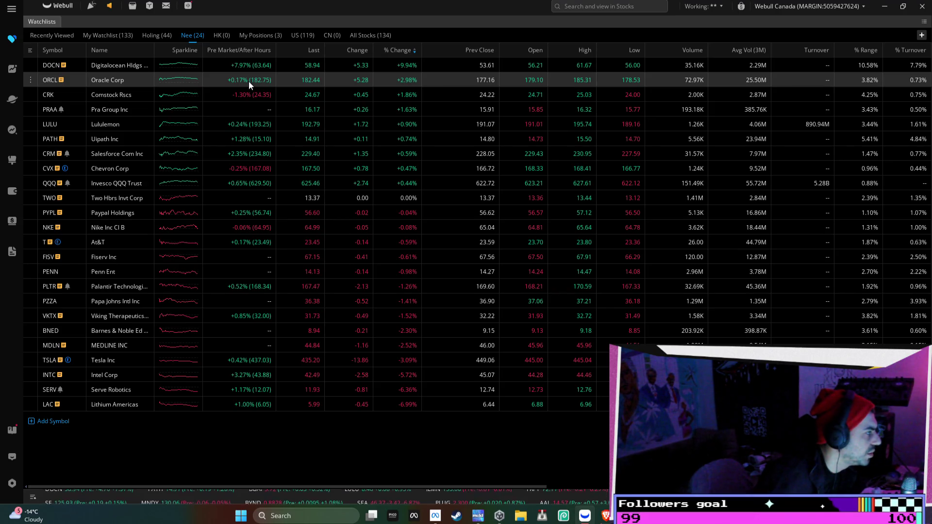
# - Sort by pre-market change and browse the Holing, Nee, My Watchlist, HK and My Positions lists
pyautogui.click(251, 50)
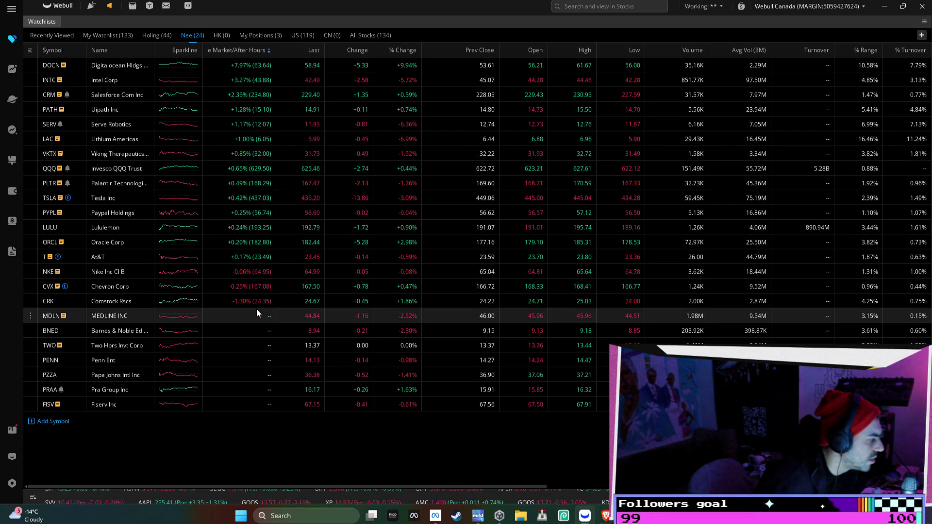
pyautogui.click(152, 35)
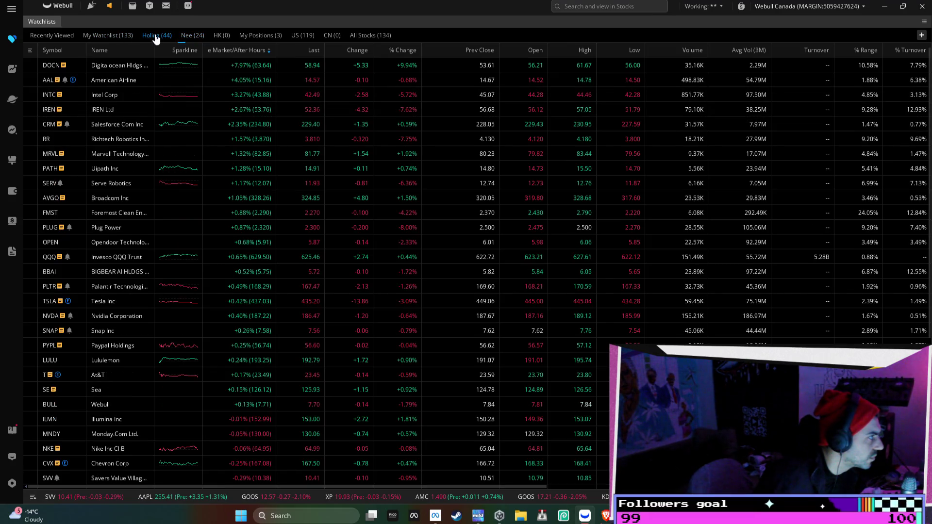
pyautogui.click(191, 37)
pyautogui.click(108, 35)
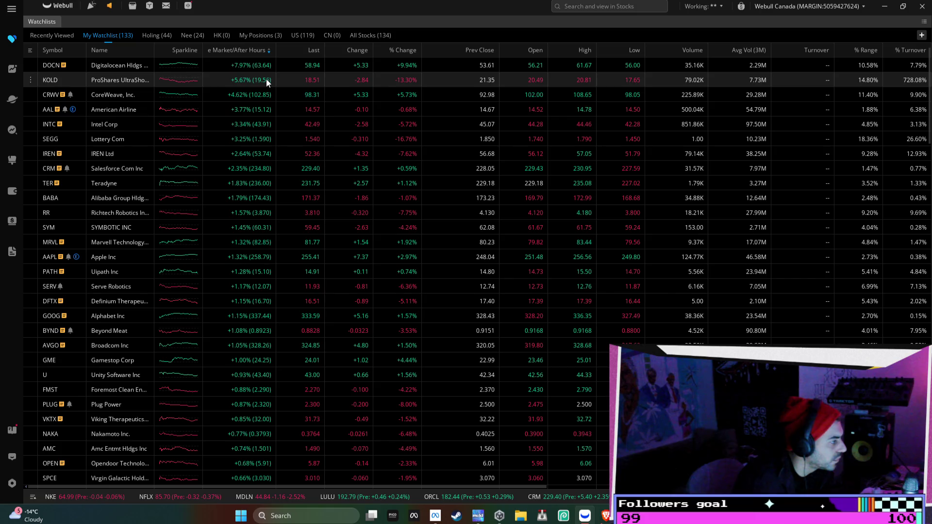
pyautogui.click(148, 36)
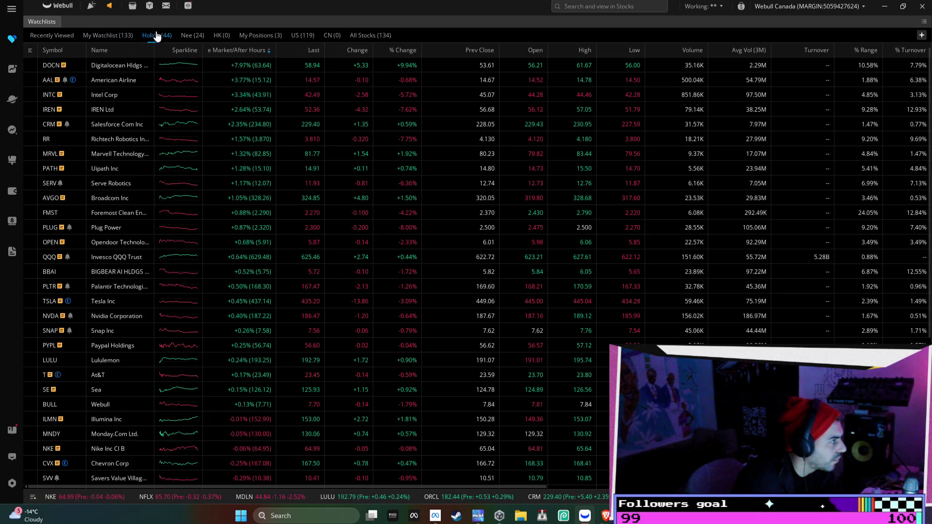
pyautogui.click(196, 35)
pyautogui.click(221, 36)
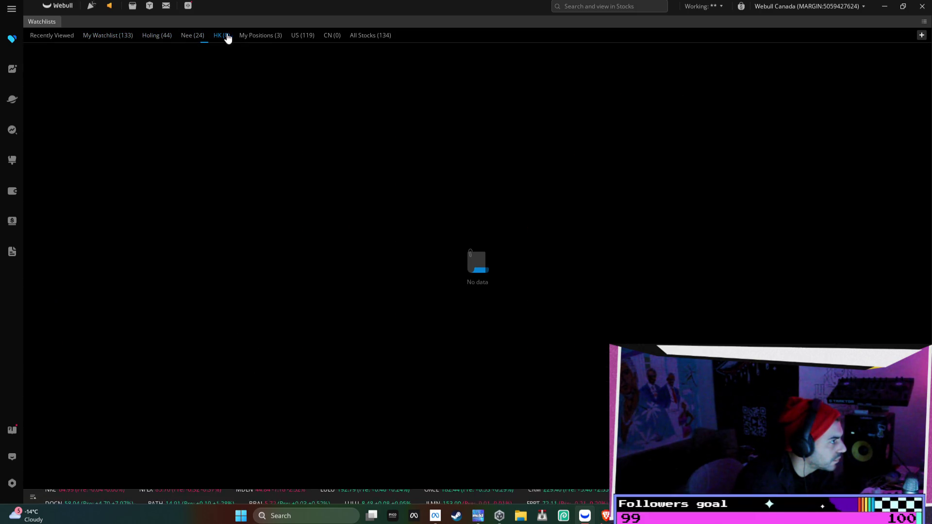
pyautogui.click(266, 37)
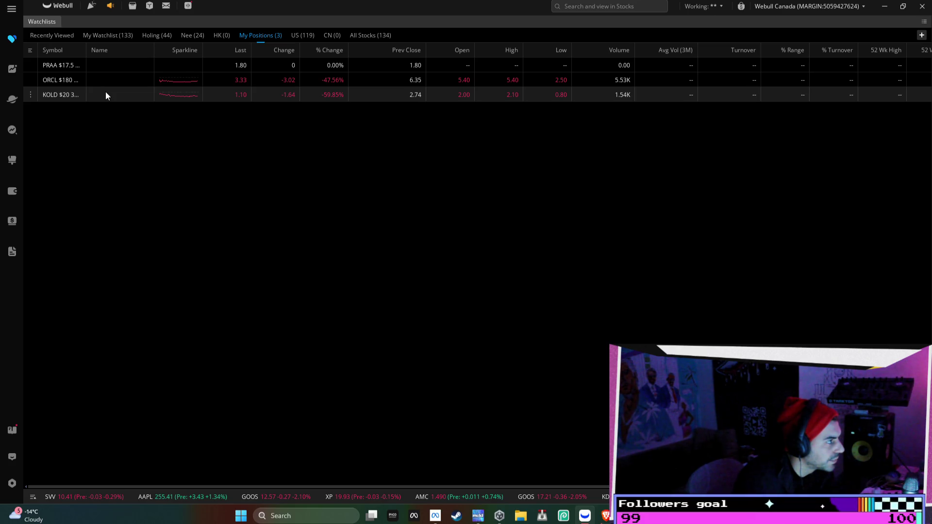
# - Read the latest announcement, dismiss the trailing stop orders notice, and return to the multi-chart grid
pyautogui.click(109, 5)
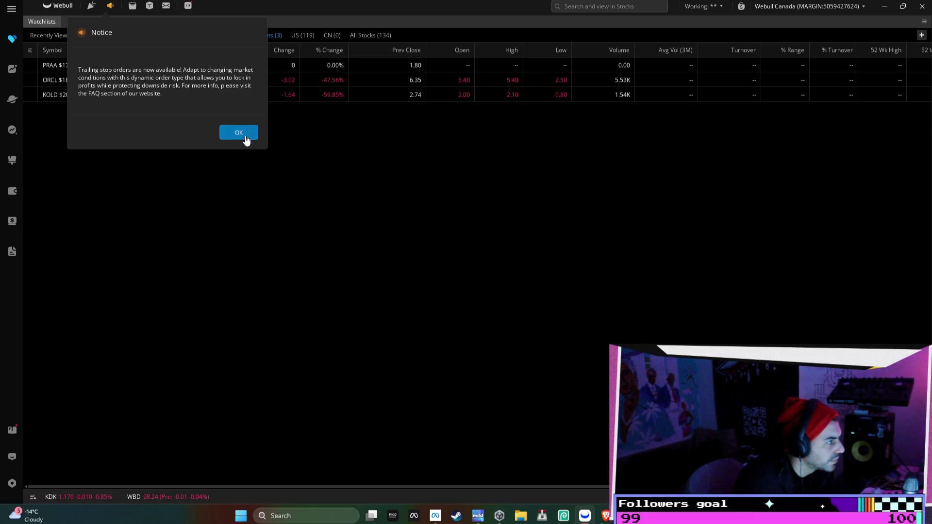
pyautogui.click(239, 133)
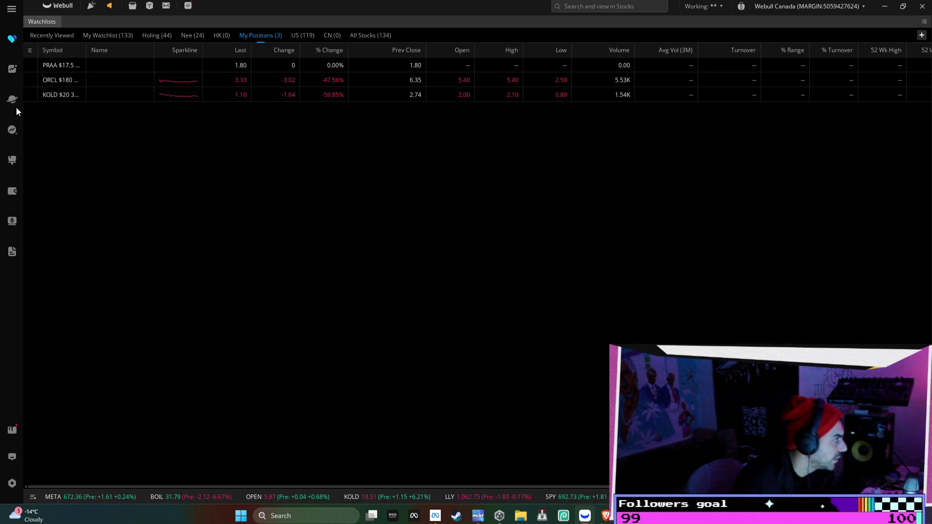
pyautogui.click(14, 163)
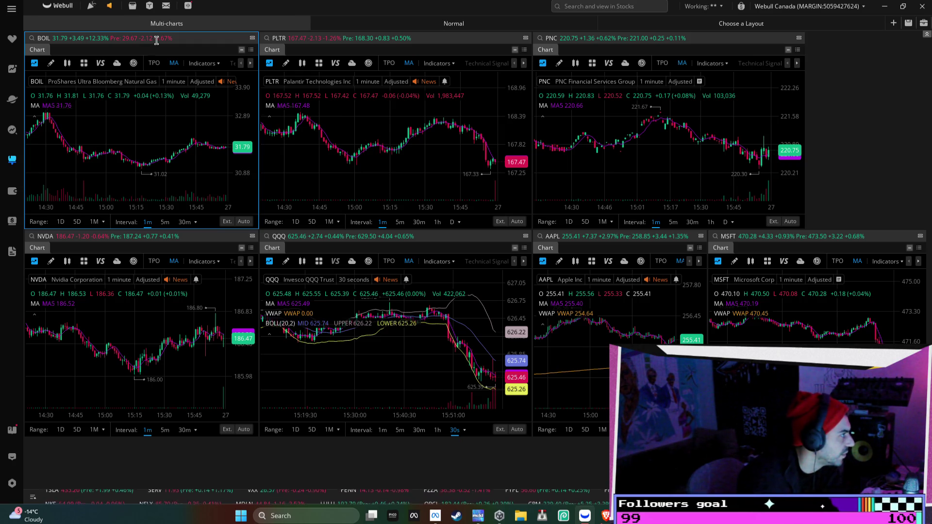
# - Bring Brave forward and load Finviz in a new tab
pyautogui.moveTo(605, 516)
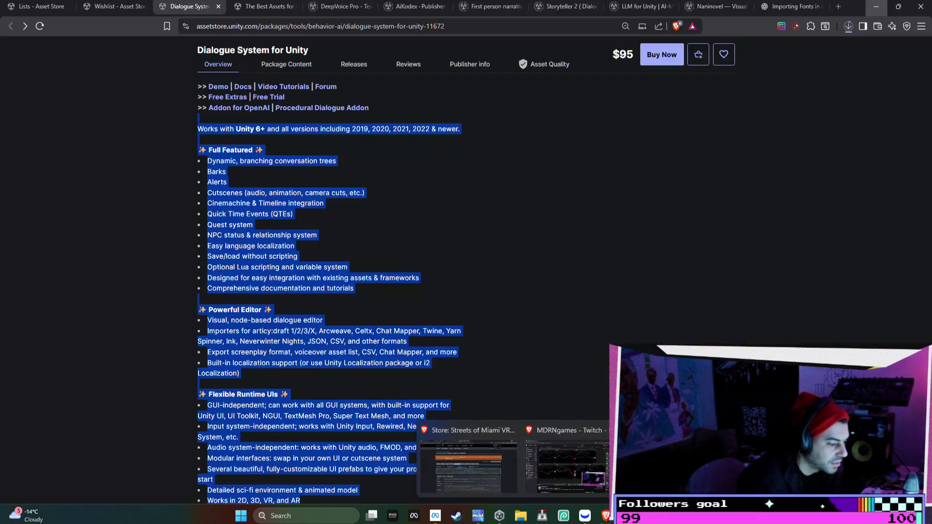
pyautogui.click(469, 466)
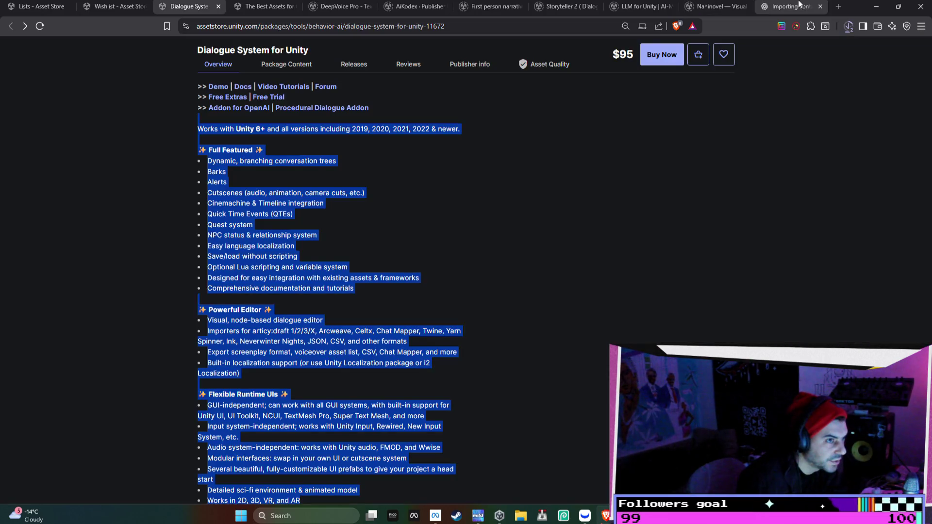
pyautogui.click(835, 5)
pyautogui.write('fin')
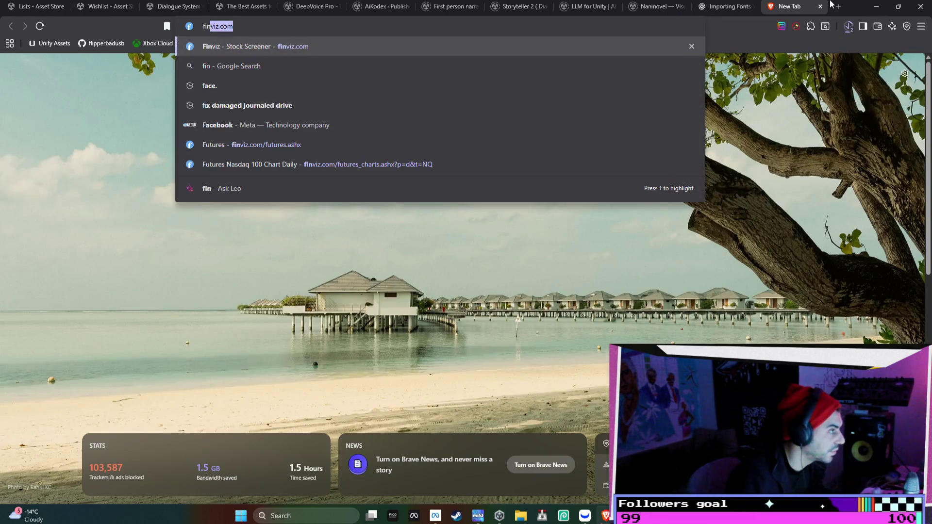
pyautogui.press('Return')
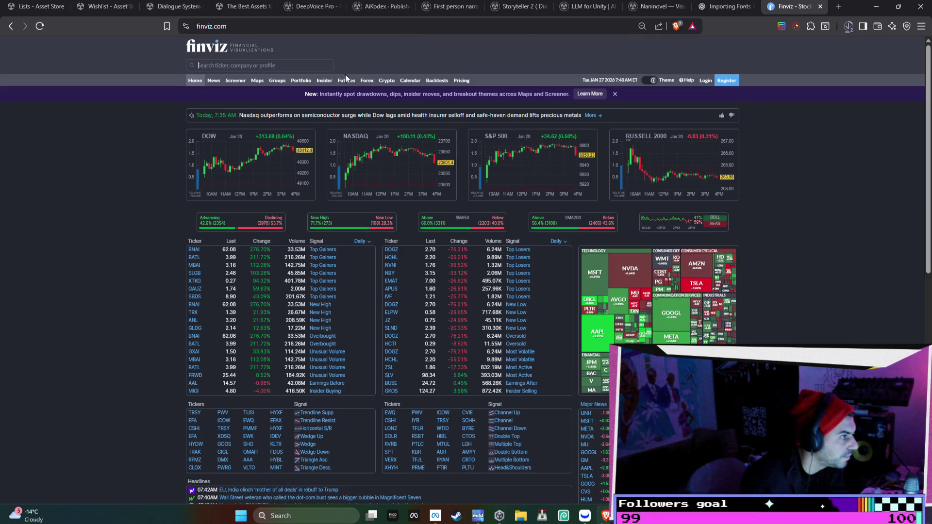
# - Open the Finviz futures overview at 110% zoom and pick the Natural Gas chart
pyautogui.click(347, 80)
pyautogui.moveTo(516, 203)
pyautogui.hotkey('ctrl', '+')
pyautogui.hotkey('ctrl', '+')
pyautogui.hotkey('ctrl', '+')
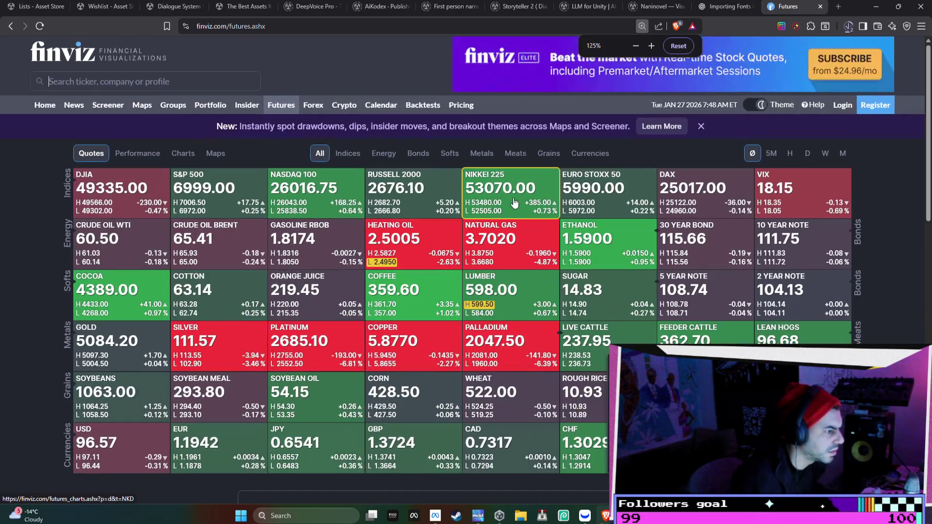
pyautogui.hotkey('ctrl', '-')
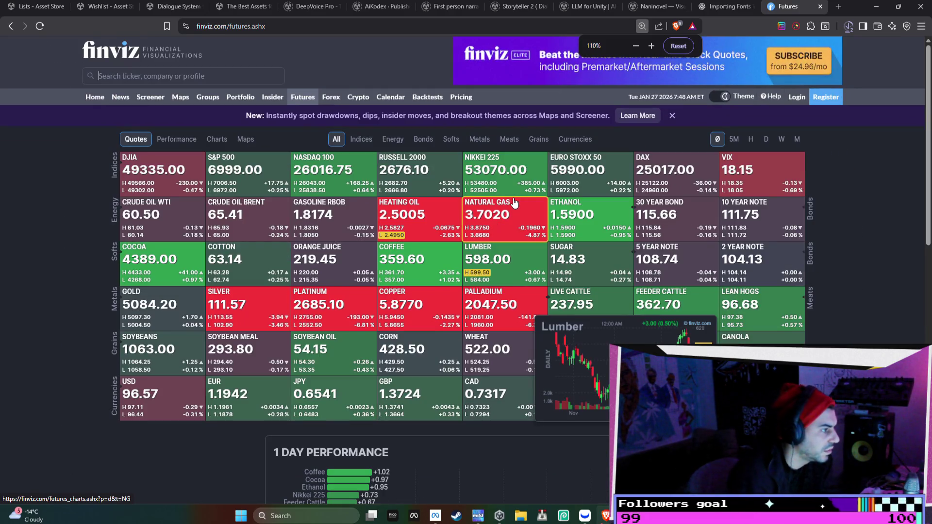
pyautogui.moveTo(424, 201)
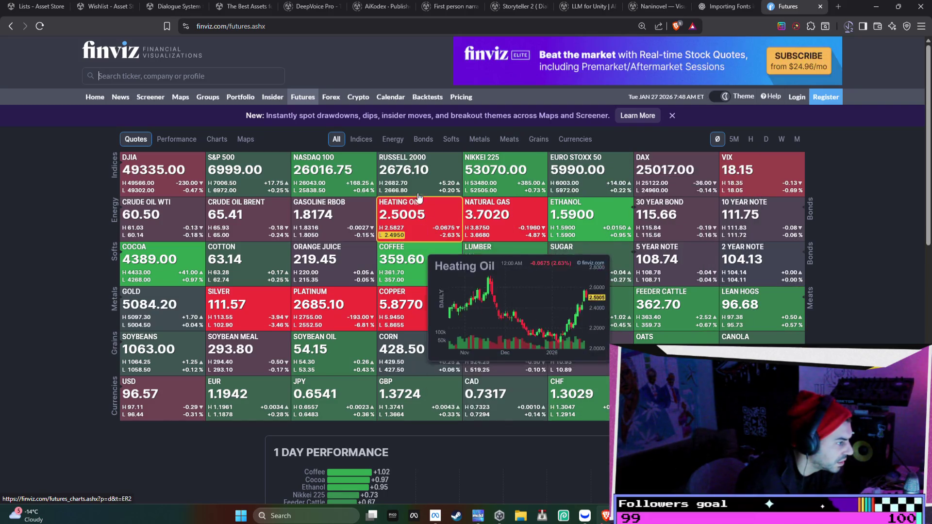
pyautogui.click(485, 217)
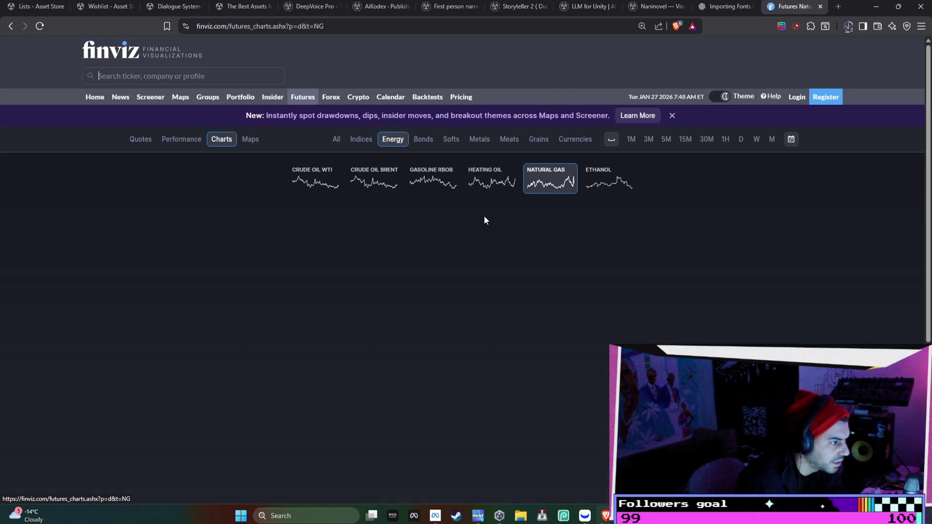
# - Pan the Natural Gas futures chart across recent dates
pyautogui.moveTo(680, 264); pyautogui.dragTo(581, 257)
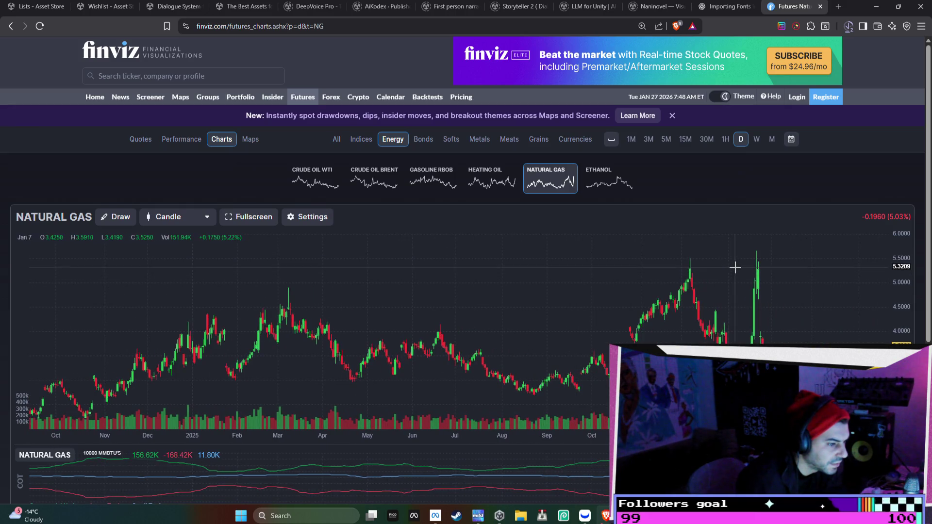
pyautogui.scroll(1, 733, 265)
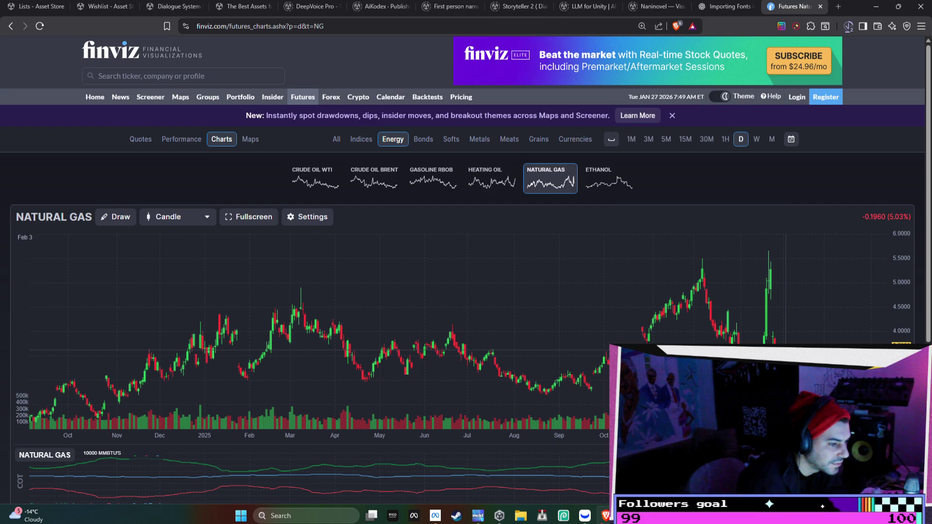
pyautogui.moveTo(786, 344); pyautogui.dragTo(714, 342)
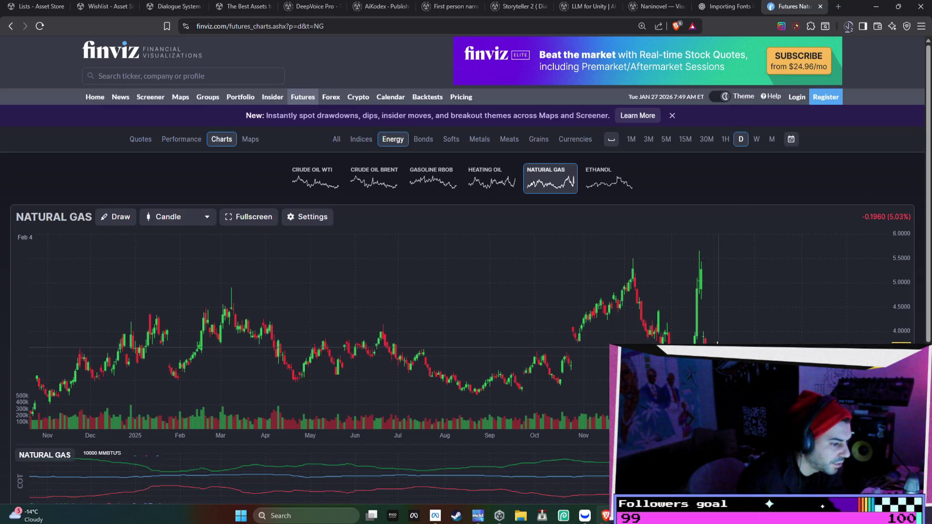
# - Check the Russell 2000 and VIX futures charts from the All grid, then return to quotes
pyautogui.click(336, 140)
pyautogui.click(791, 203)
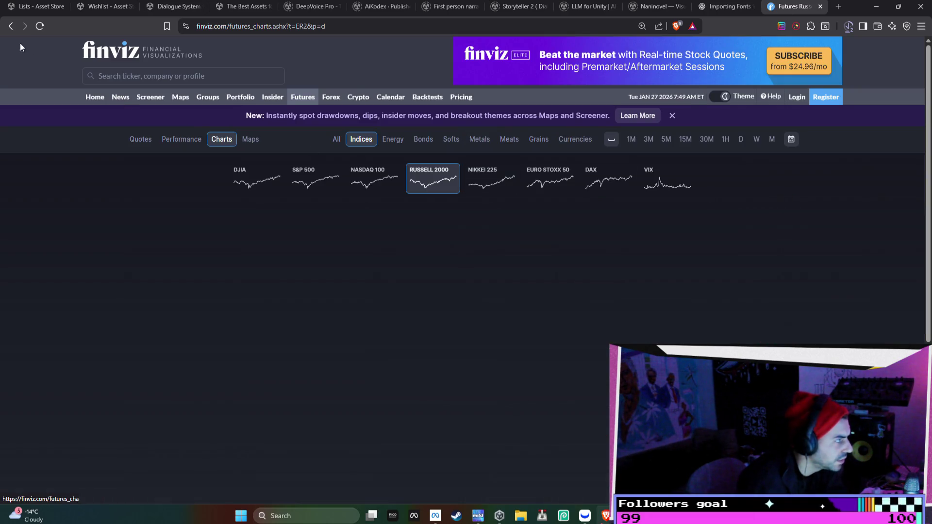
pyautogui.hotkey('alt', 'Left')
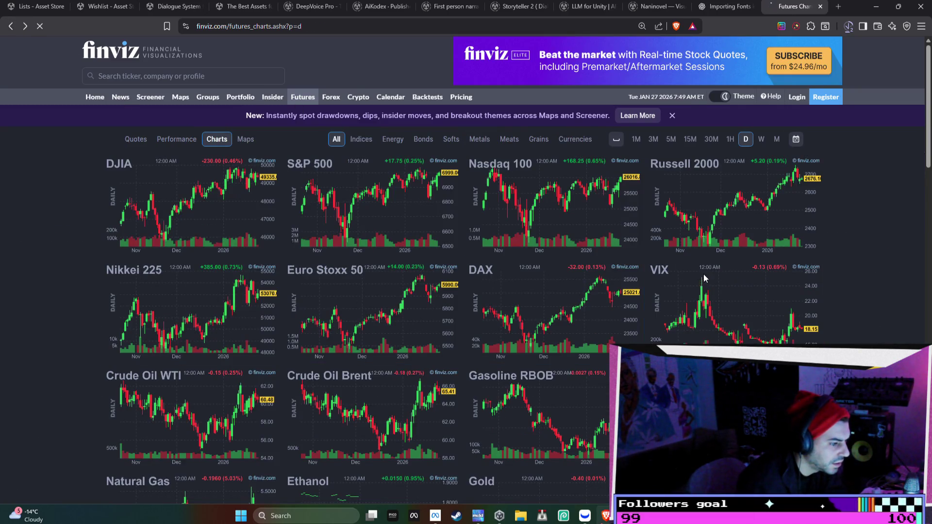
pyautogui.click(703, 275)
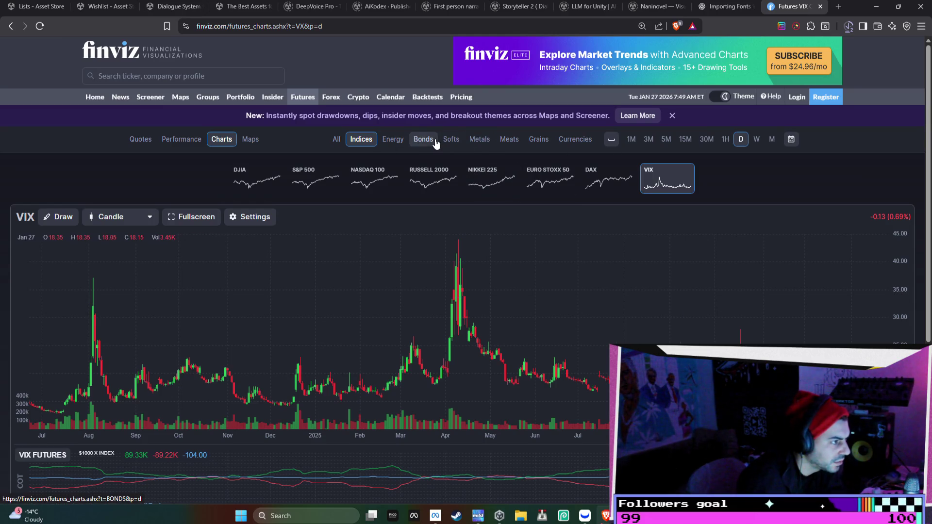
pyautogui.click(308, 97)
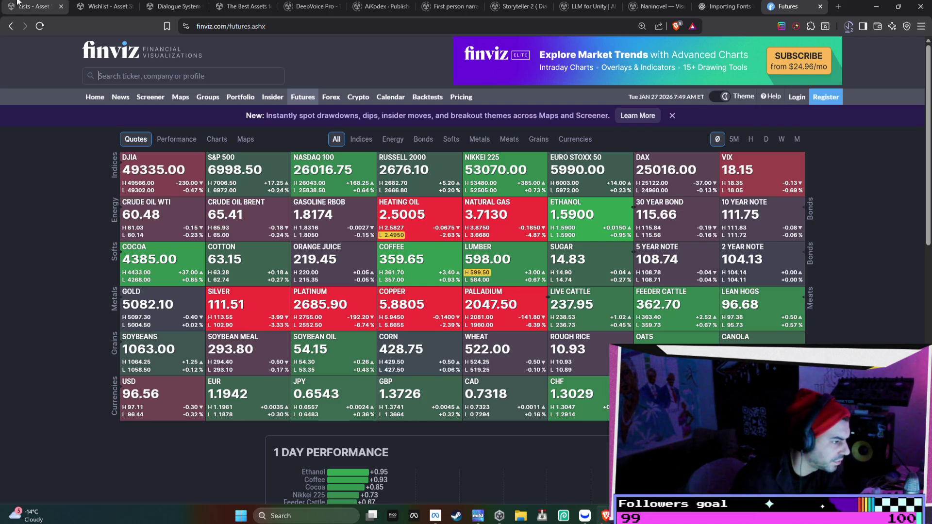
pyautogui.moveTo(662, 206)
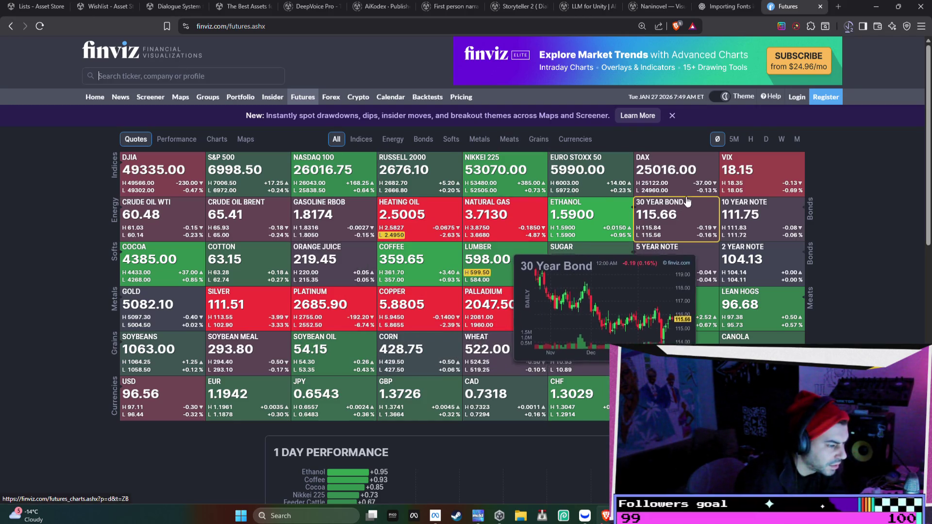
pyautogui.moveTo(580, 219)
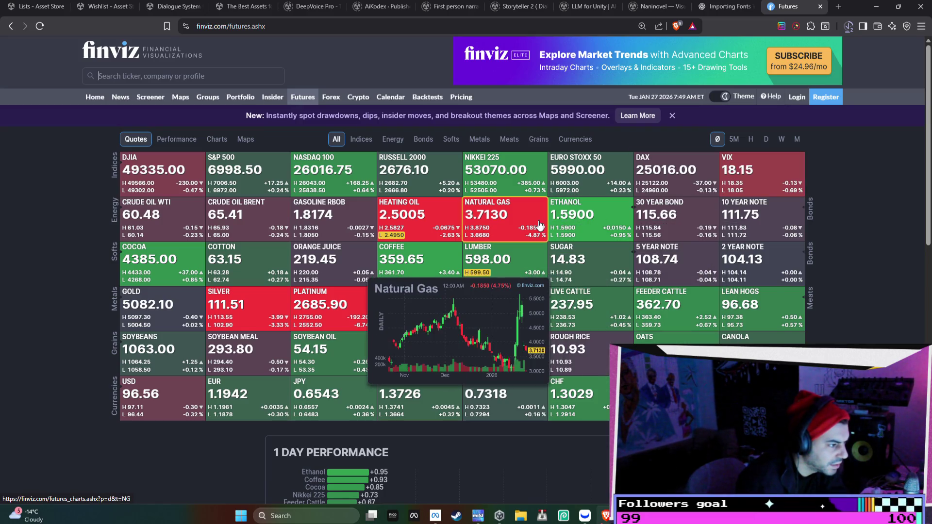
pyautogui.click(538, 221)
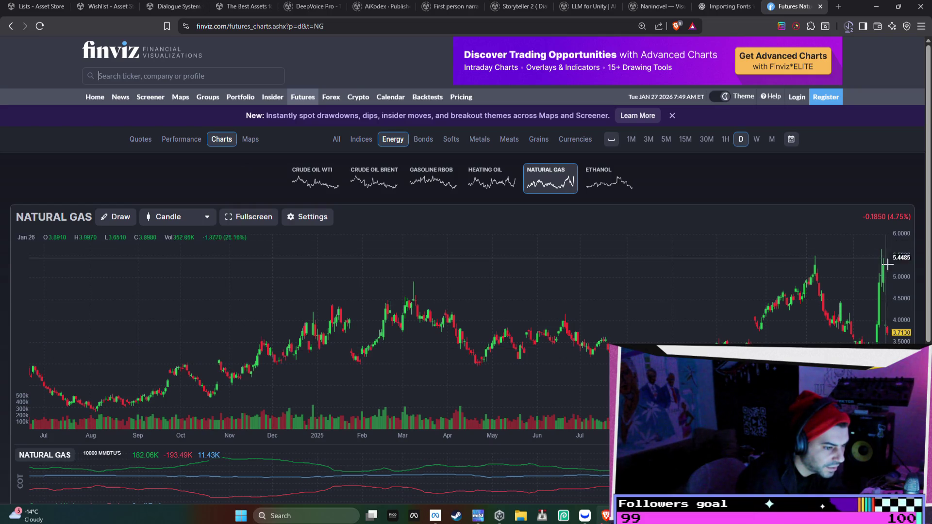
pyautogui.rightClick(725, 13)
pyautogui.click(719, 292)
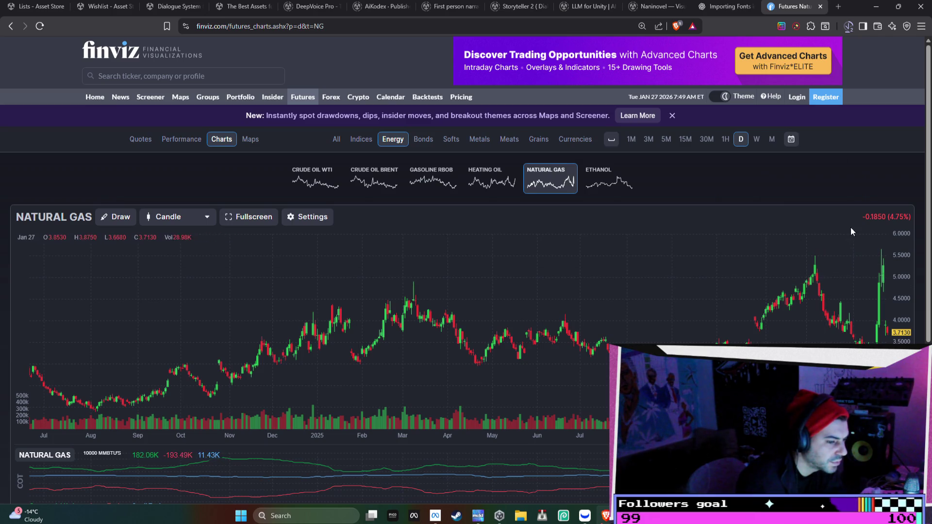
pyautogui.moveTo(862, 217); pyautogui.dragTo(905, 217)
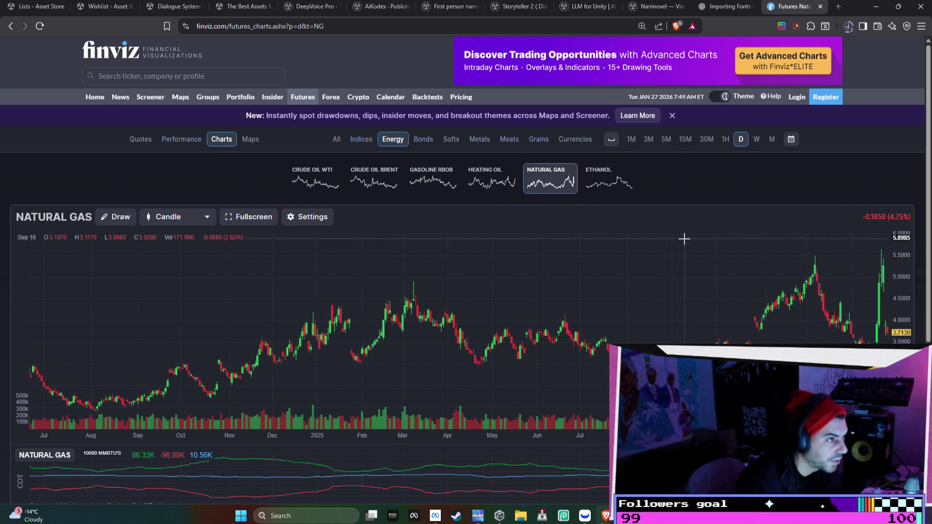
pyautogui.click(714, 2)
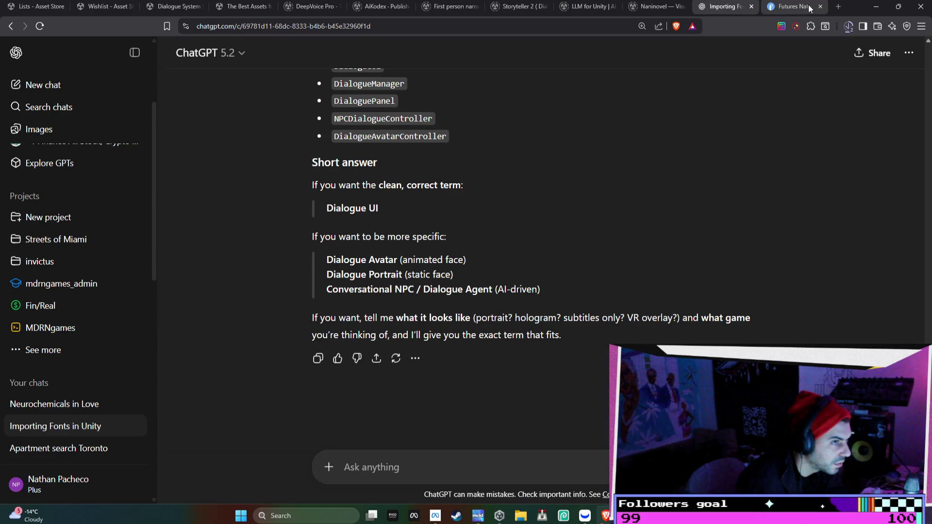
pyautogui.click(792, 7)
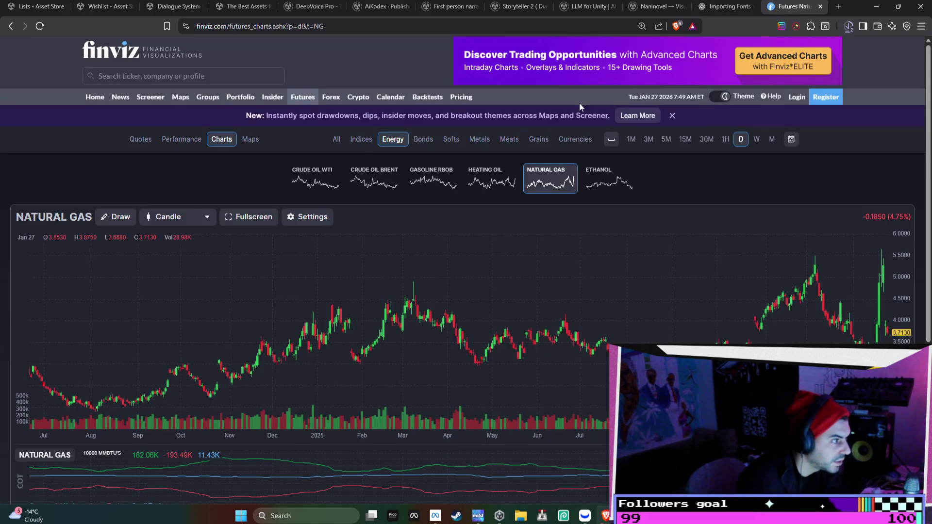
pyautogui.click(10, 26)
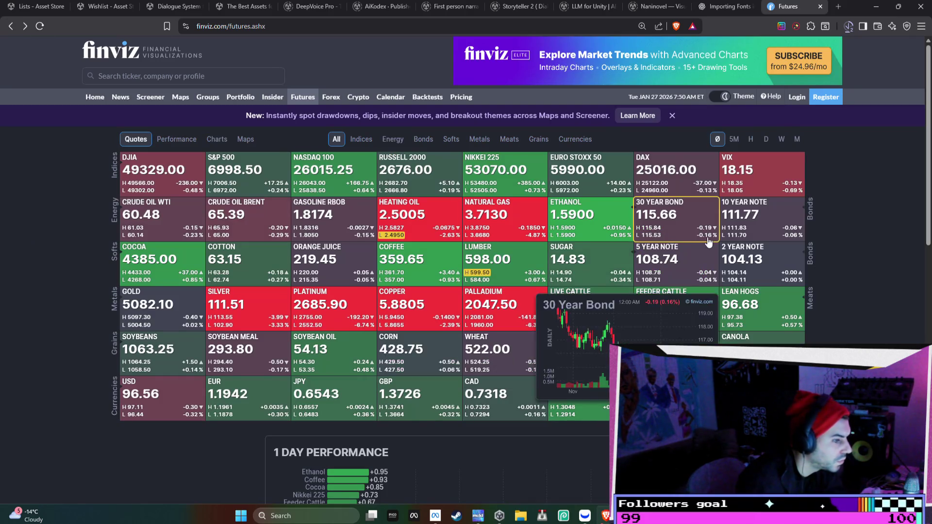
pyautogui.click(752, 180)
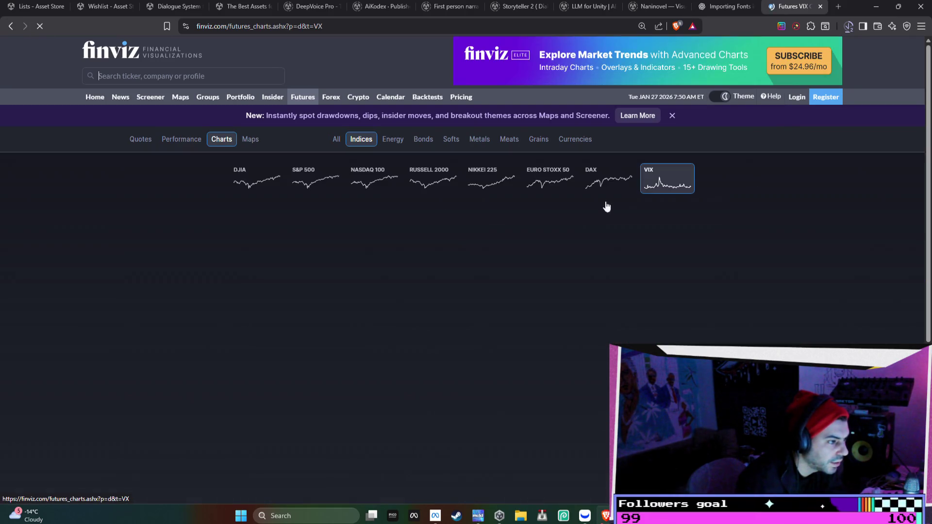
pyautogui.click(10, 26)
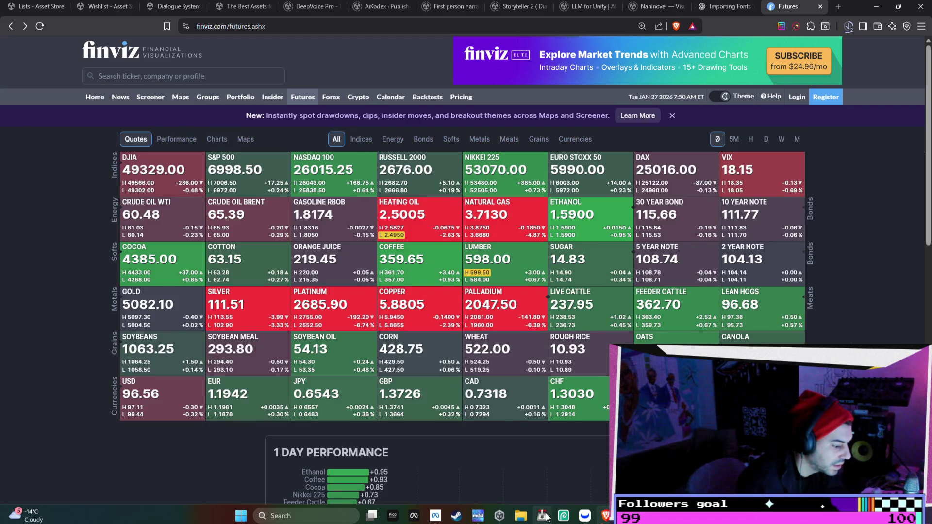
pyautogui.click(585, 516)
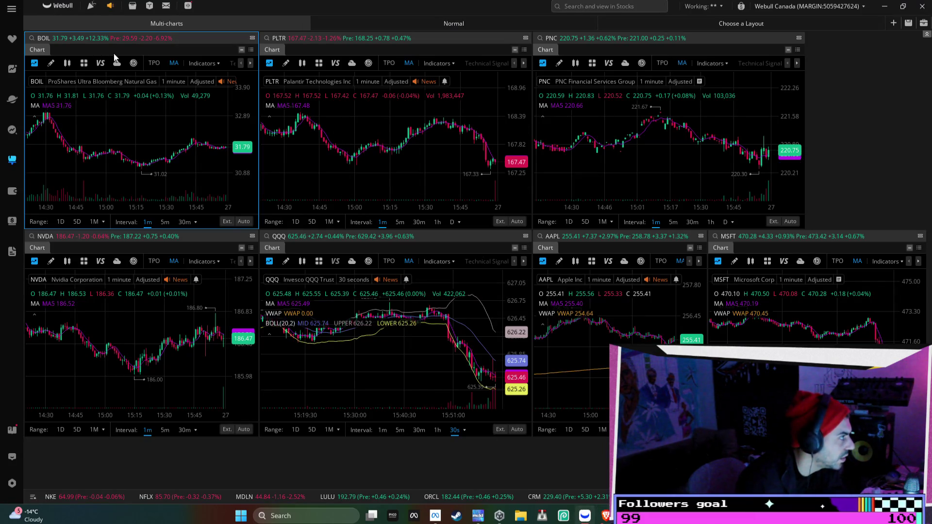
pyautogui.click(10, 38)
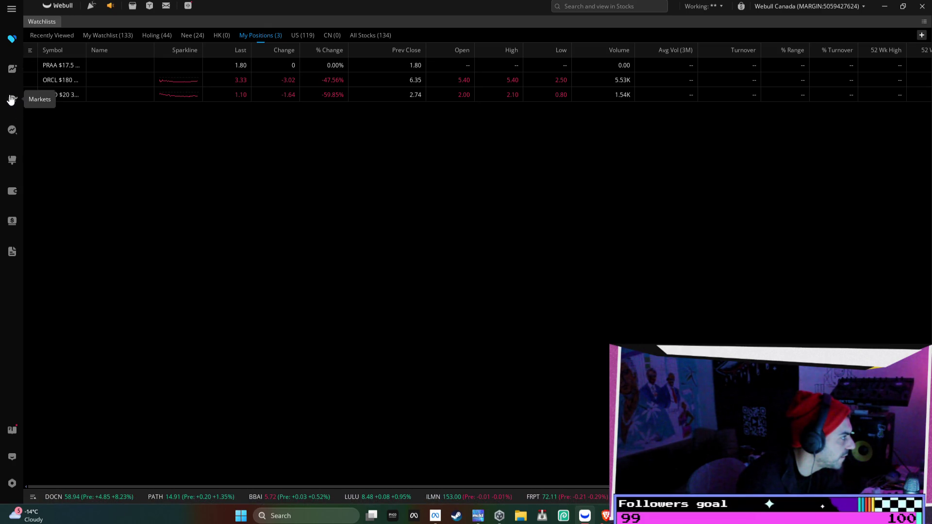
pyautogui.click(108, 35)
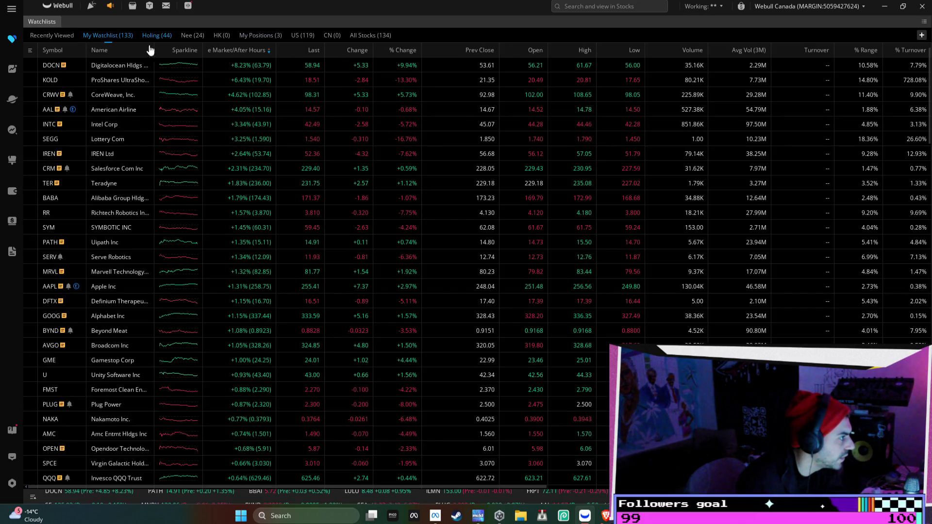
pyautogui.scroll(-12, 247, 124)
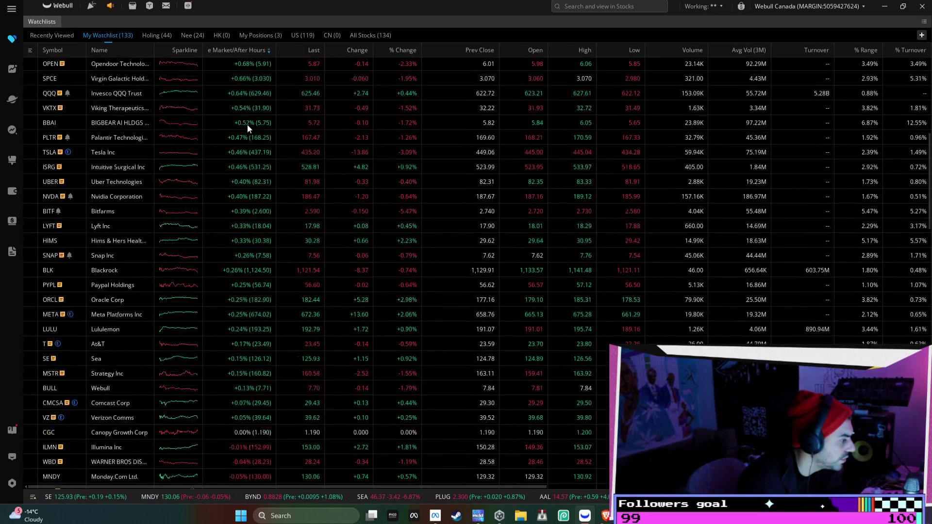
pyautogui.scroll(9, 246, 232)
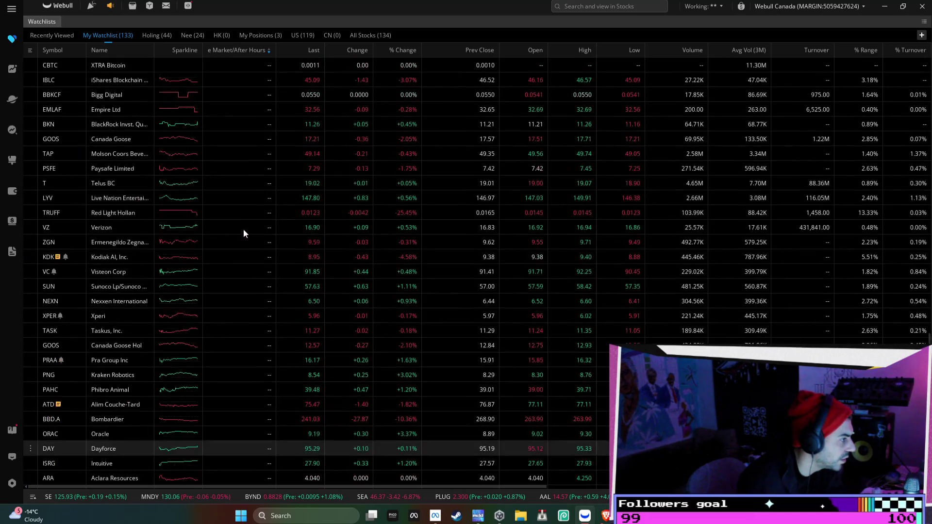
pyautogui.scroll(5, 267, 311)
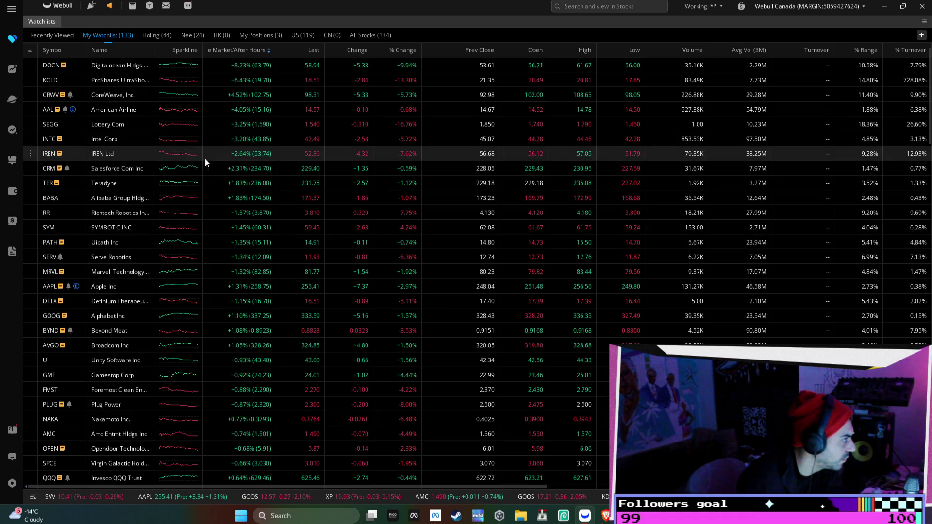
pyautogui.scroll(-2, 160, 199)
pyautogui.scroll(2, 135, 378)
pyautogui.scroll(-9, 161, 218)
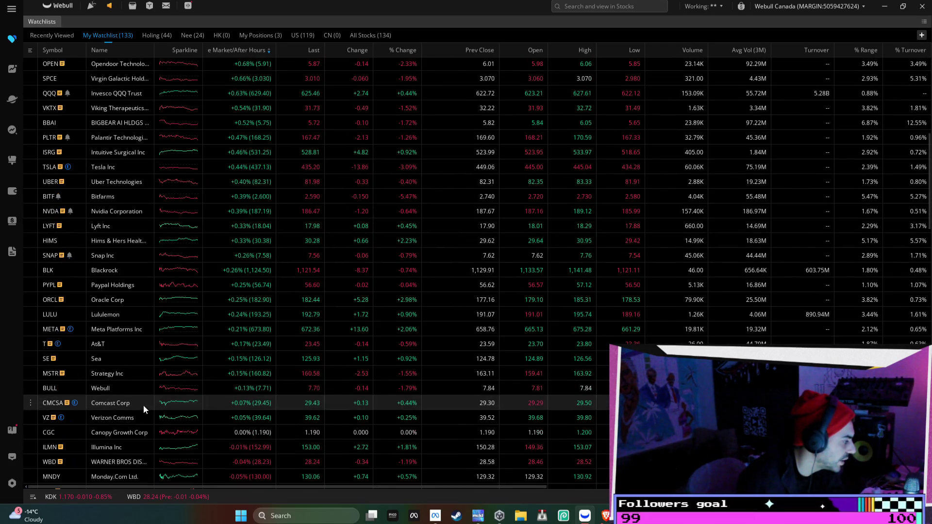
pyautogui.moveTo(161, 394)
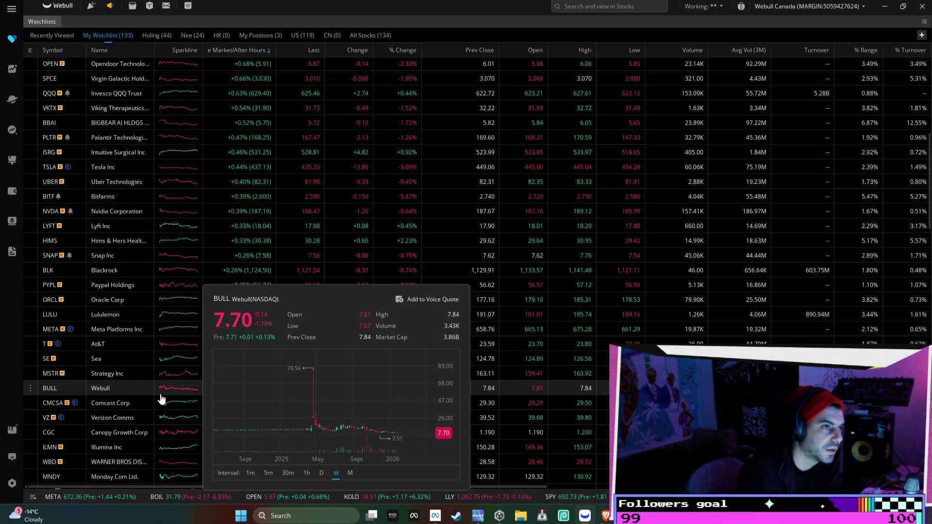
pyautogui.scroll(7, 140, 333)
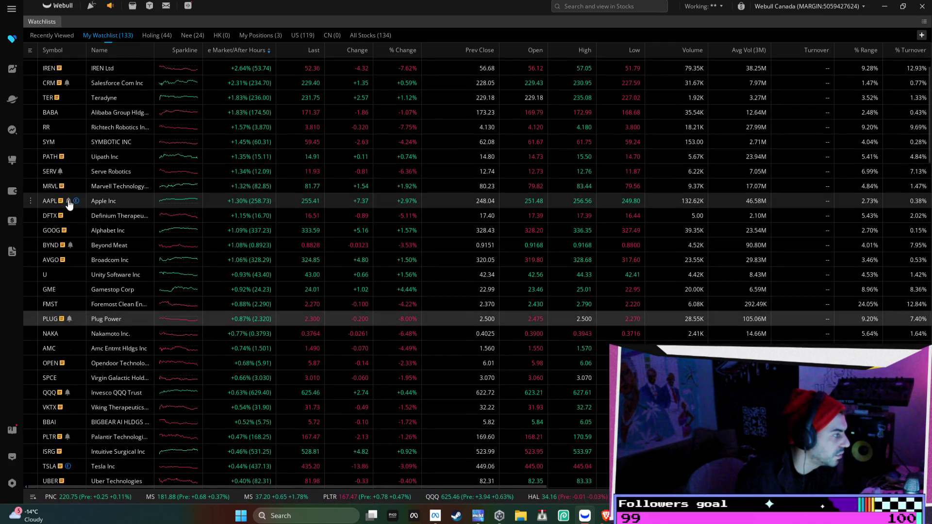
pyautogui.scroll(1, 75, 205)
pyautogui.scroll(2, 100, 187)
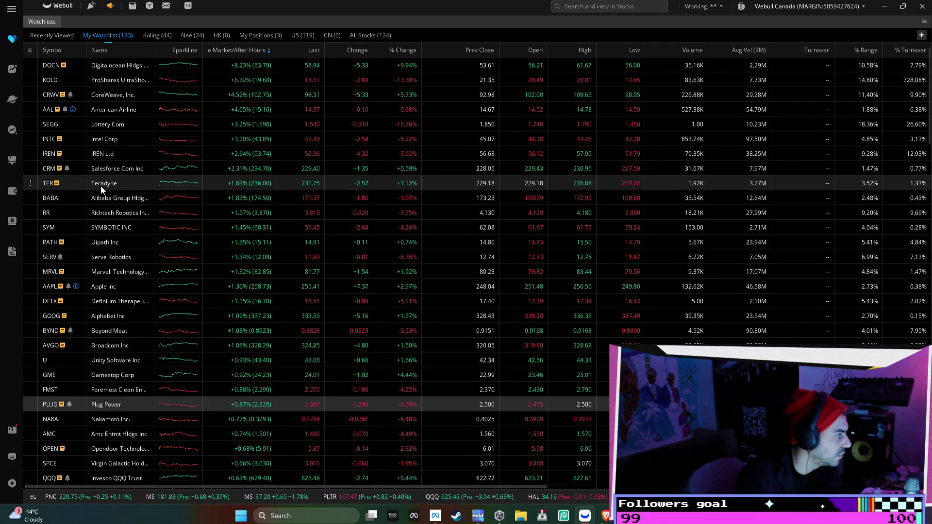
pyautogui.moveTo(177, 149)
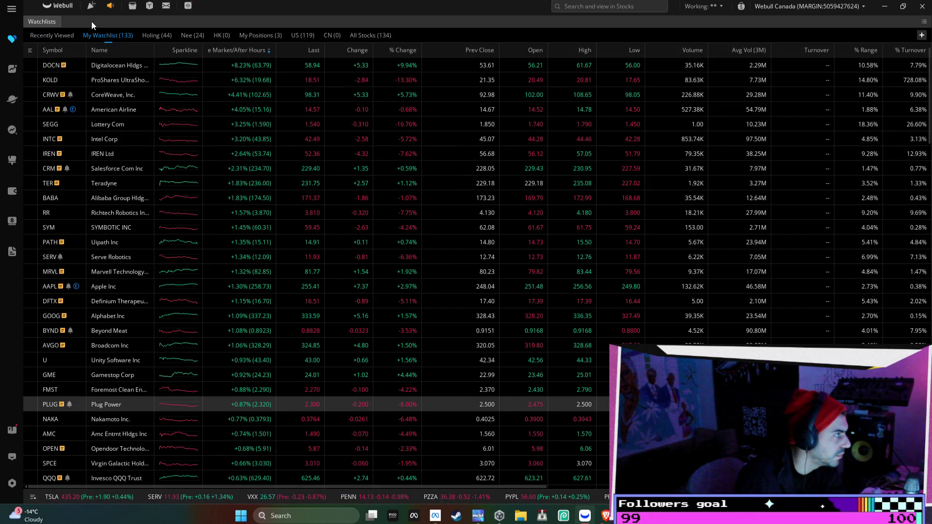
# - Search 'oracle', open Oracle Corp's NYSE chart, and rescale and pan the candles
pyautogui.click(631, 7)
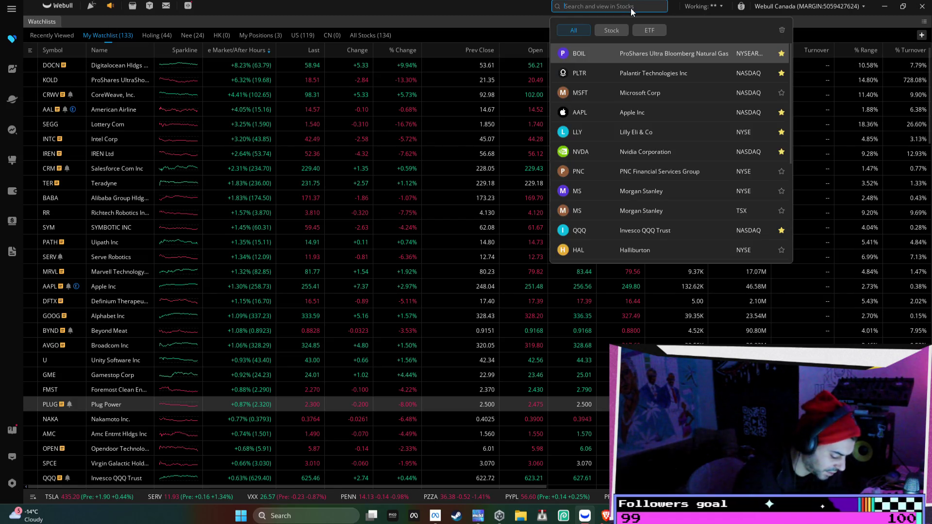
pyautogui.write('or')
pyautogui.write('axcl')
pyautogui.press('BackSpace')
pyautogui.press('BackSpace')
pyautogui.press('BackSpace')
pyautogui.write('cle')
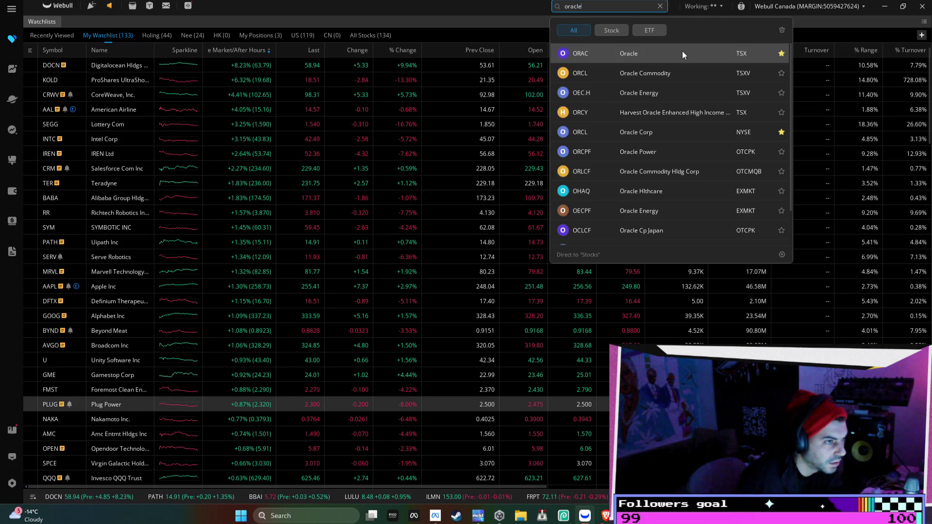
pyautogui.click(673, 132)
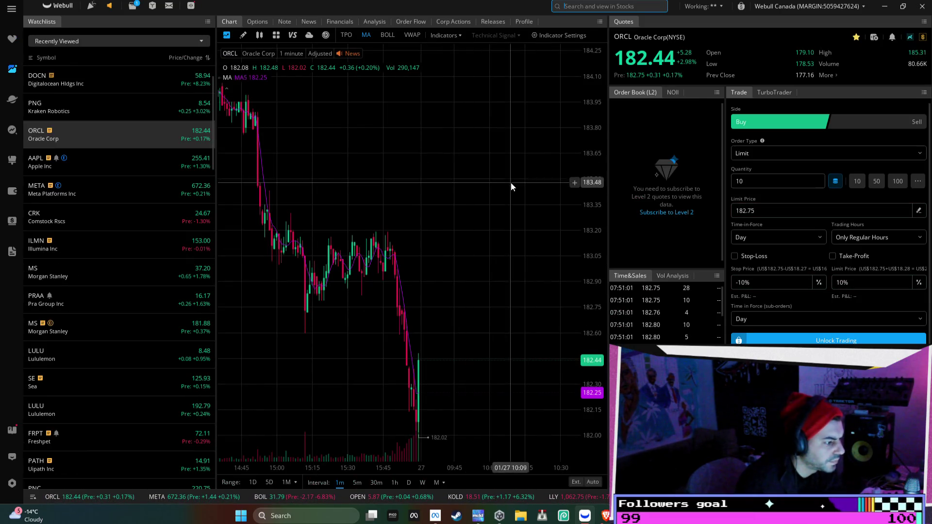
pyautogui.scroll(-5, 511, 183)
pyautogui.moveTo(593, 185); pyautogui.dragTo(606, 303)
pyautogui.moveTo(445, 306); pyautogui.dragTo(487, 296)
pyautogui.moveTo(346, 305)
pyautogui.mouseDown()
pyautogui.moveTo(415, 296)
pyautogui.moveTo(534, 218)
pyautogui.moveTo(466, 229)
pyautogui.mouseUp()
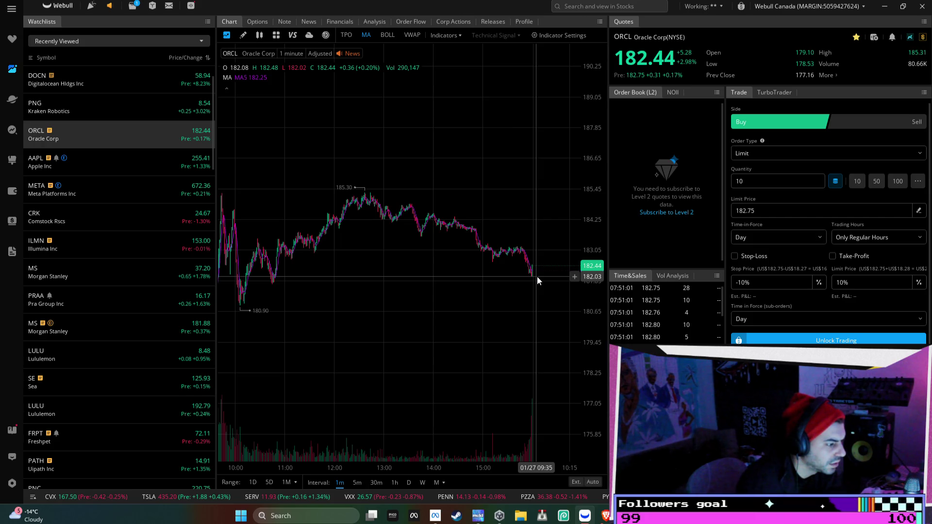
pyautogui.hscroll(-3, 529, 282)
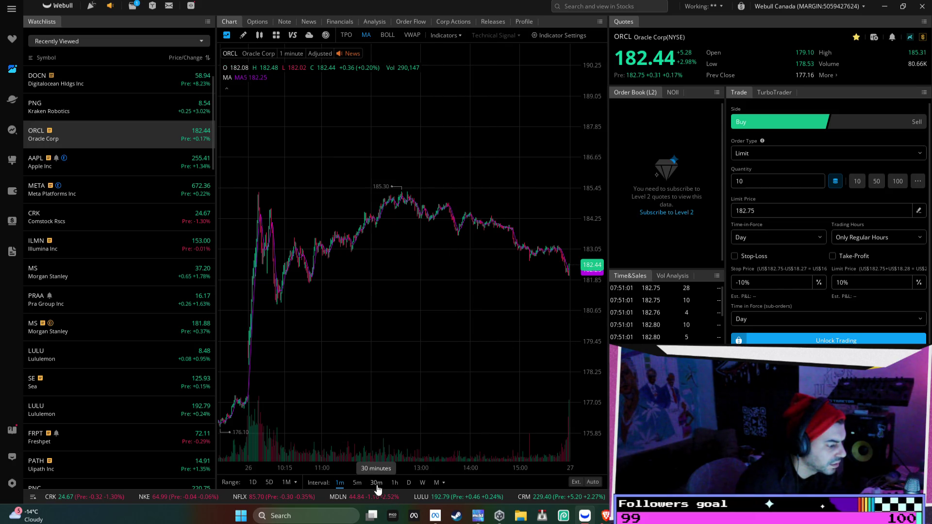
# - Cycle ORCL through 5-minute, hourly and daily candles, rescaling and panning the daily view
pyautogui.click(358, 482)
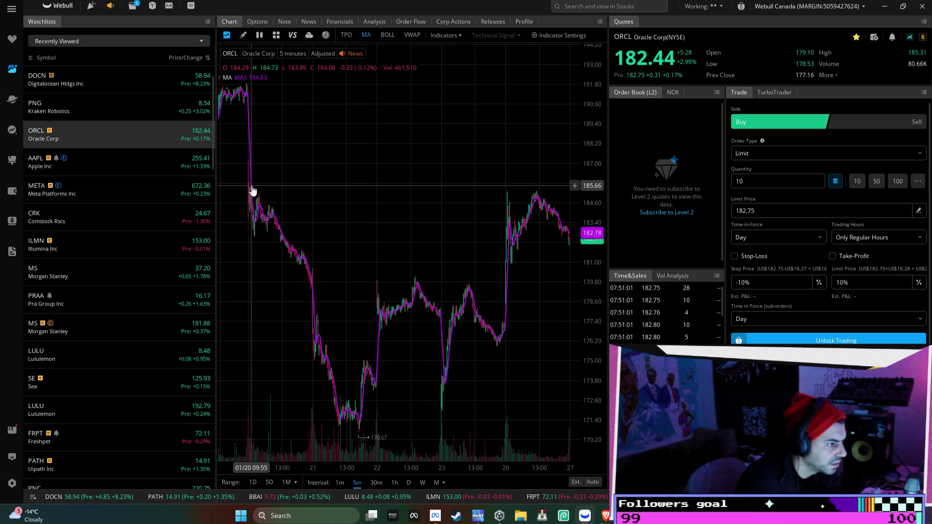
pyautogui.click(395, 481)
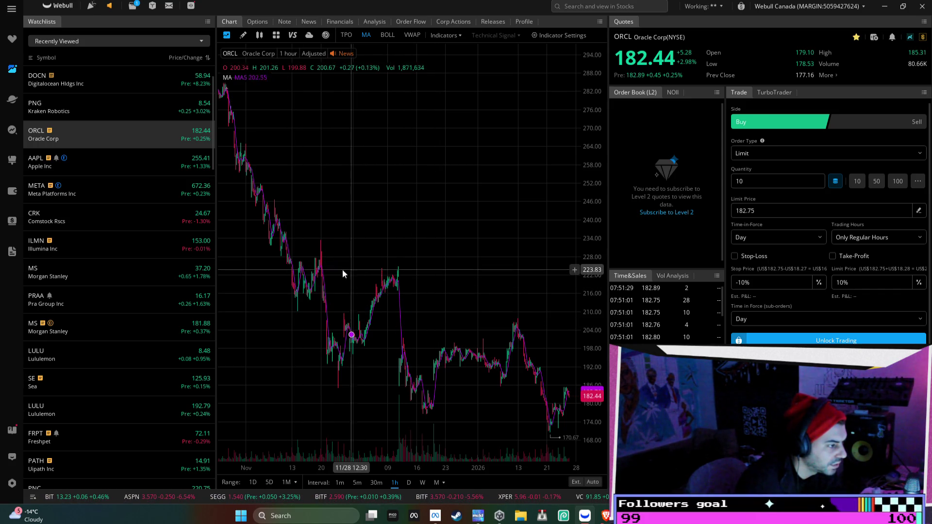
pyautogui.click(409, 483)
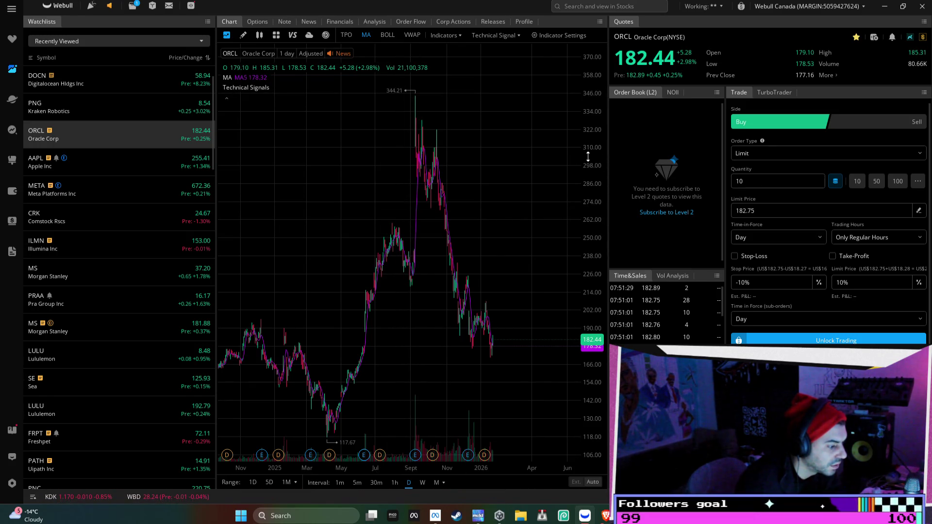
pyautogui.moveTo(588, 157); pyautogui.dragTo(585, 202)
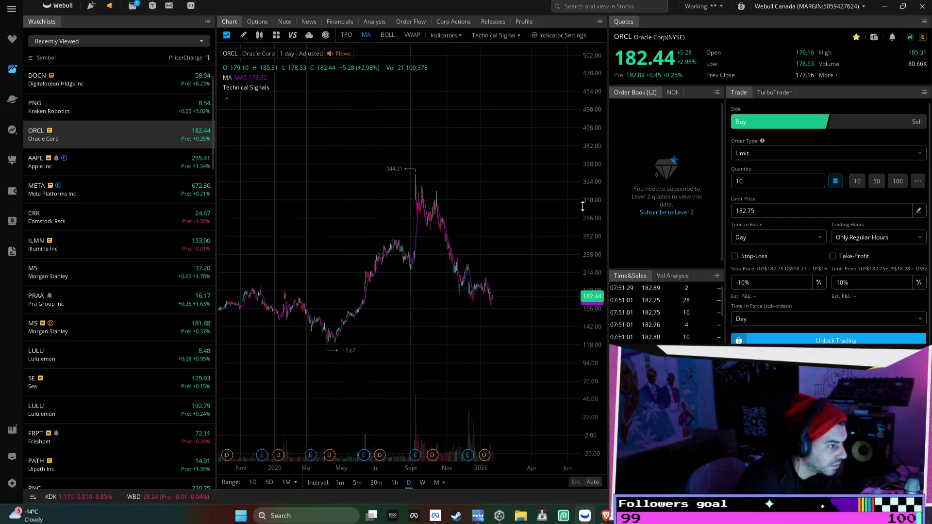
pyautogui.moveTo(360, 323)
pyautogui.mouseDown()
pyautogui.moveTo(340, 311)
pyautogui.moveTo(436, 316)
pyautogui.mouseUp()
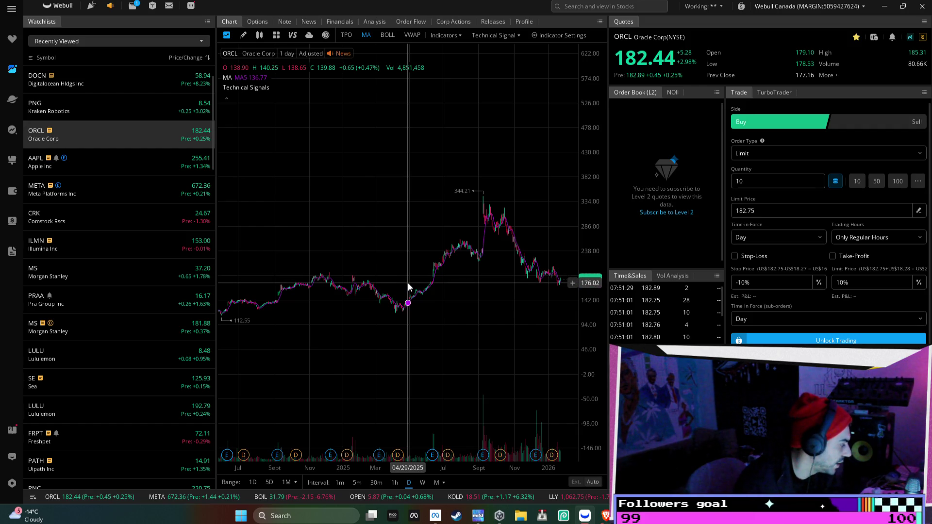
pyautogui.moveTo(468, 249); pyautogui.dragTo(420, 256)
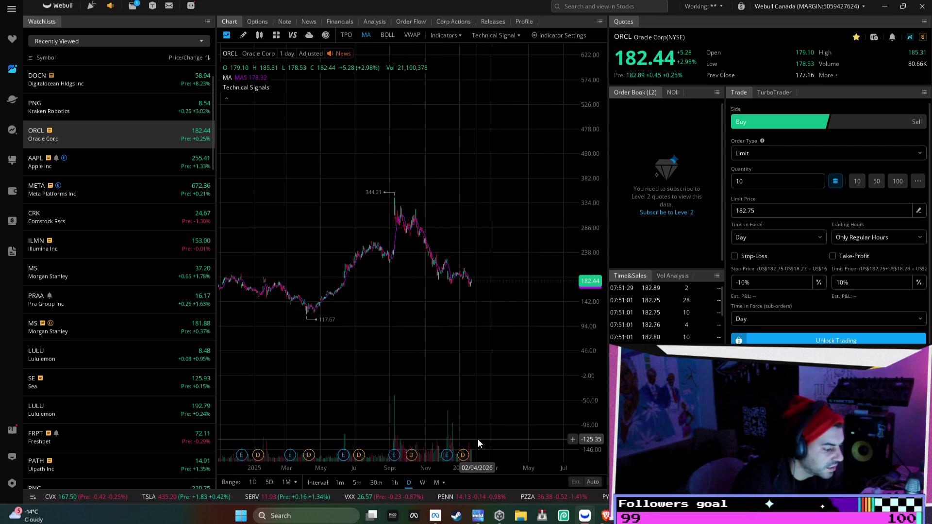
pyautogui.scroll(2, 452, 329)
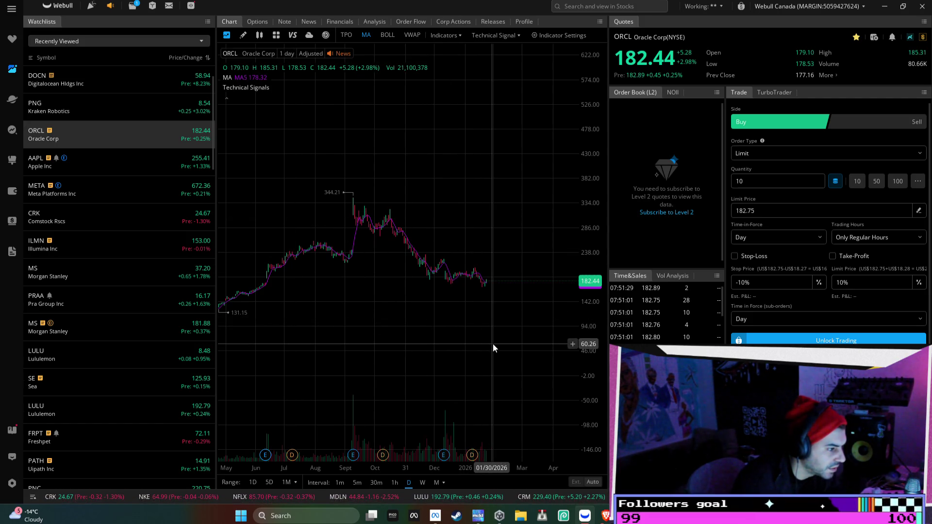
pyautogui.moveTo(494, 344); pyautogui.dragTo(456, 324)
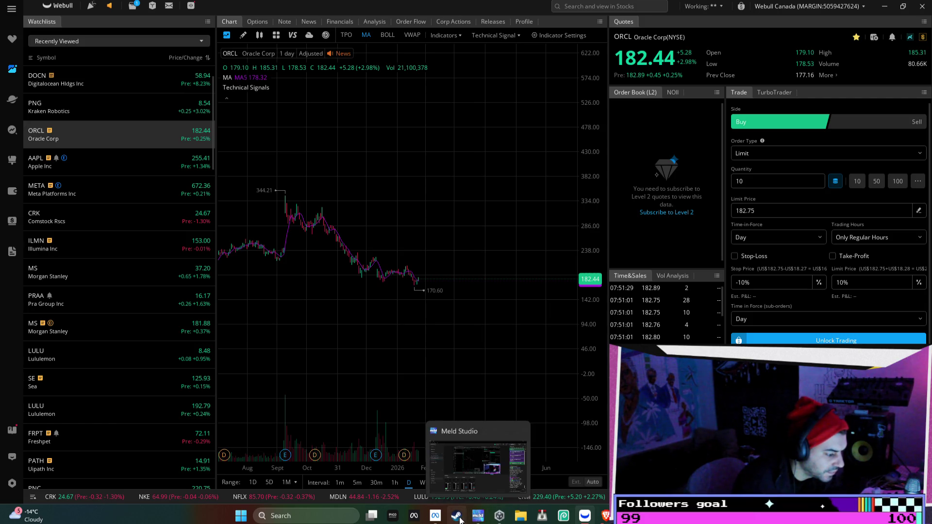
pyautogui.click(606, 521)
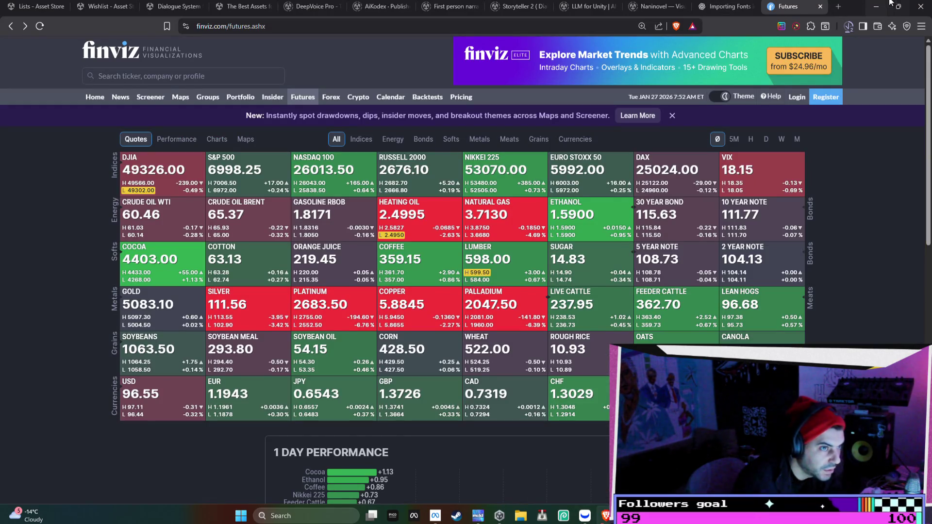
# - Glance at the ChatGPT font-import conversation and the Unity editor, then minimize Unity
pyautogui.click(740, 15)
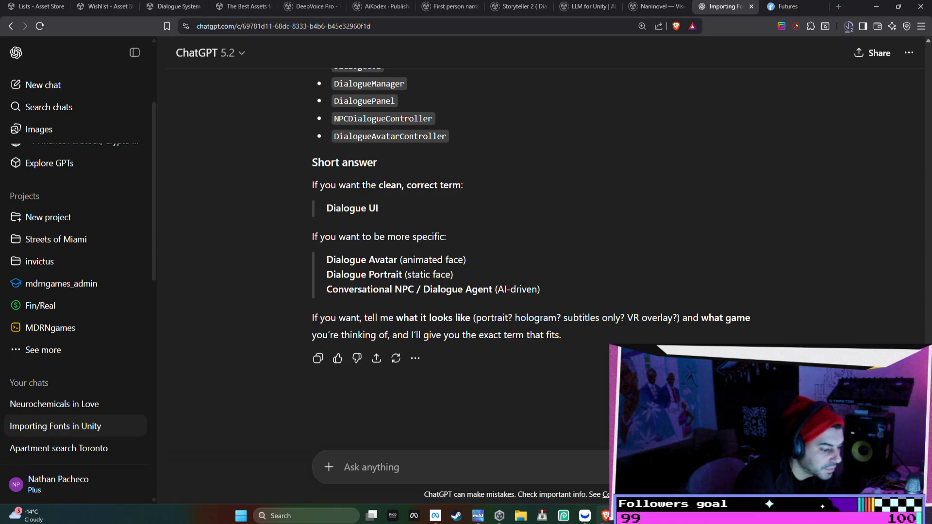
pyautogui.hotkey('alt', 'Tab')
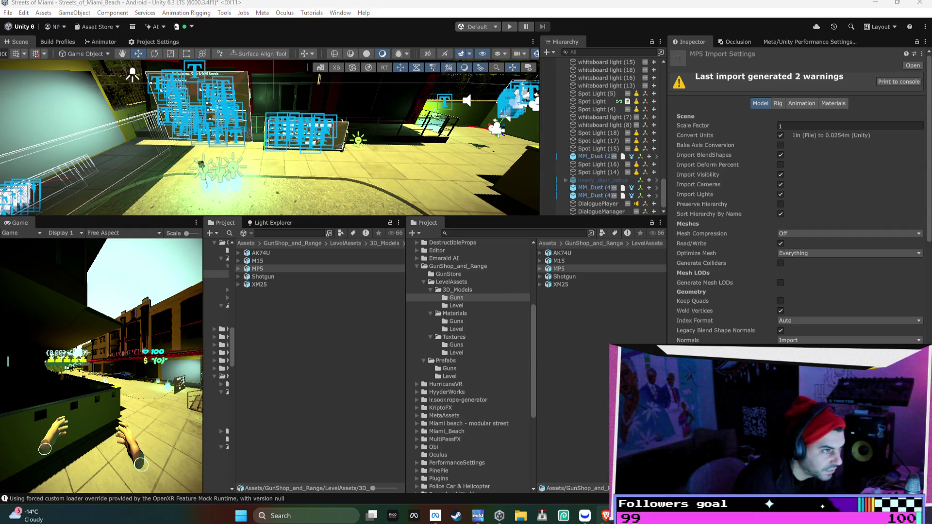
pyautogui.click(883, 4)
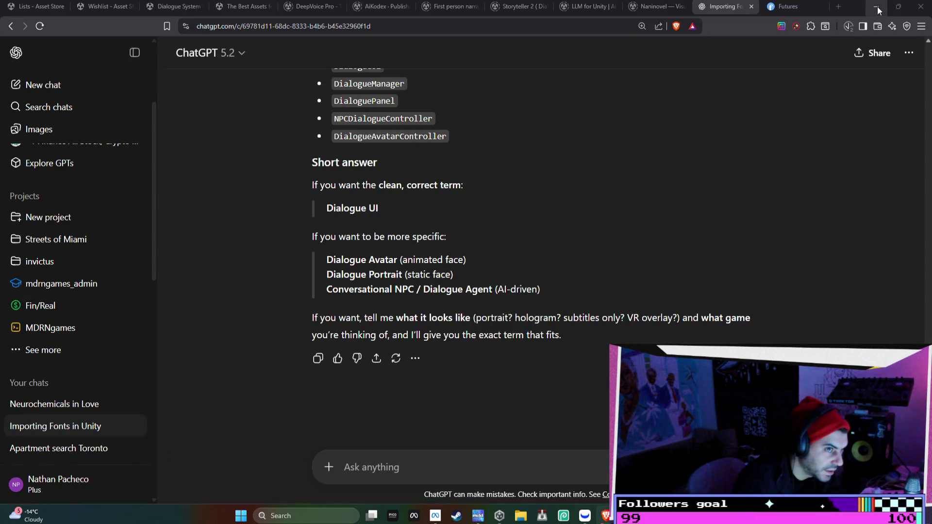
# - Close the Finviz futures tab and minimize Brave to reveal Webull's ORCL chart
pyautogui.click(852, 28)
pyautogui.click(852, 29)
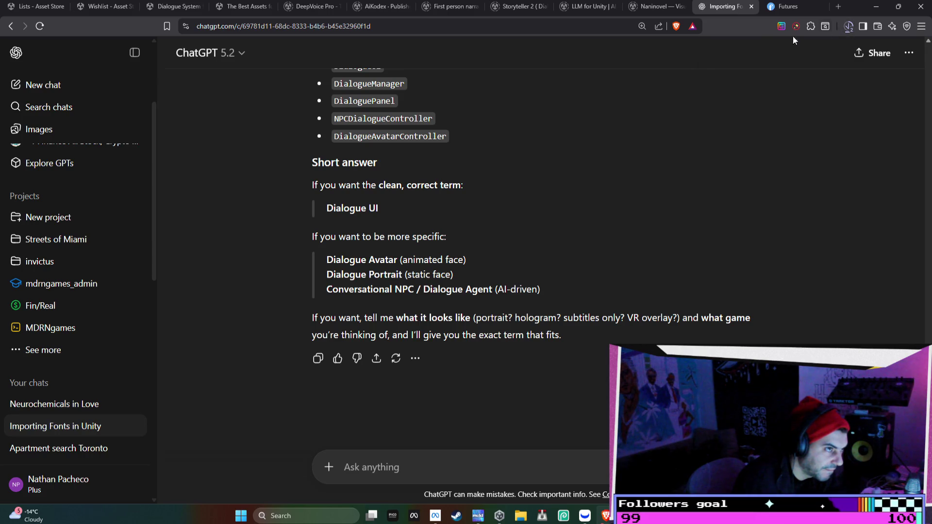
pyautogui.click(654, 9)
pyautogui.click(798, 6)
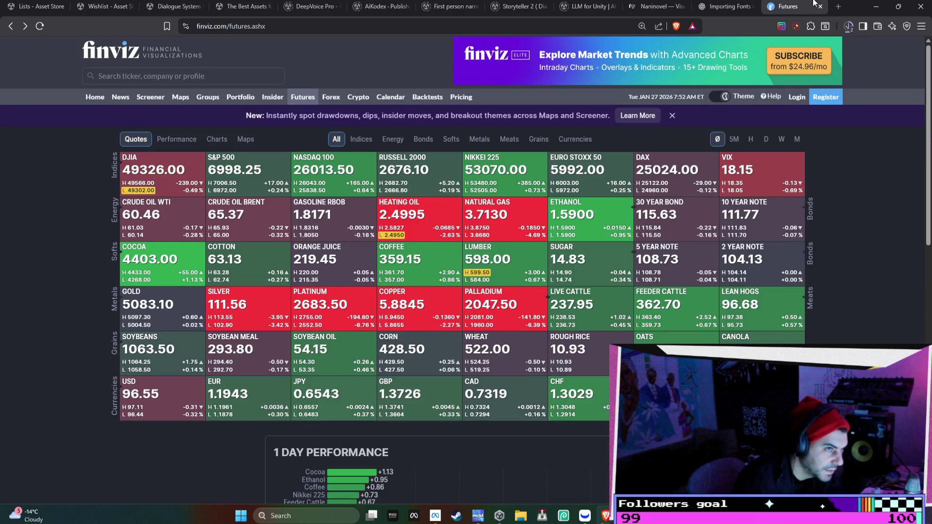
pyautogui.click(821, 7)
pyautogui.click(876, 7)
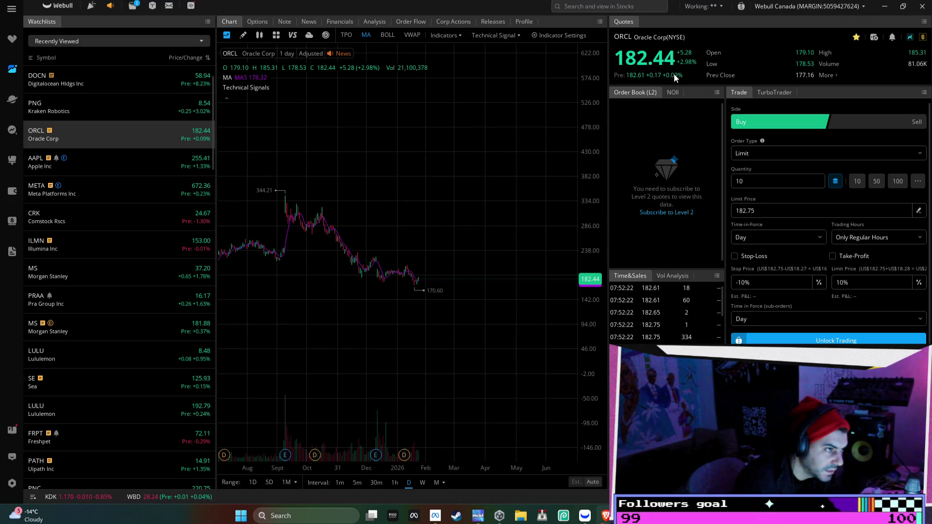
# - Open the watchlists table and flip through Nee and Holing to My Positions (3)
pyautogui.click(19, 47)
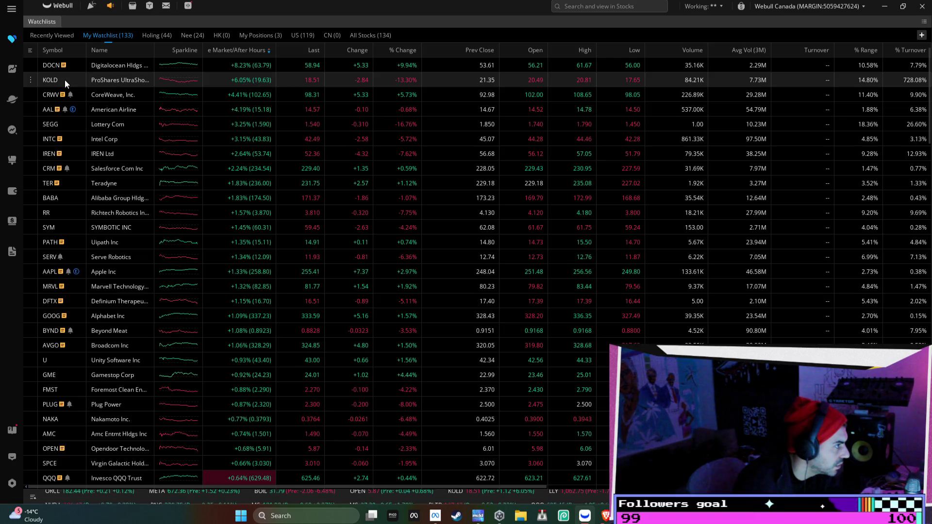
pyautogui.moveTo(65, 80)
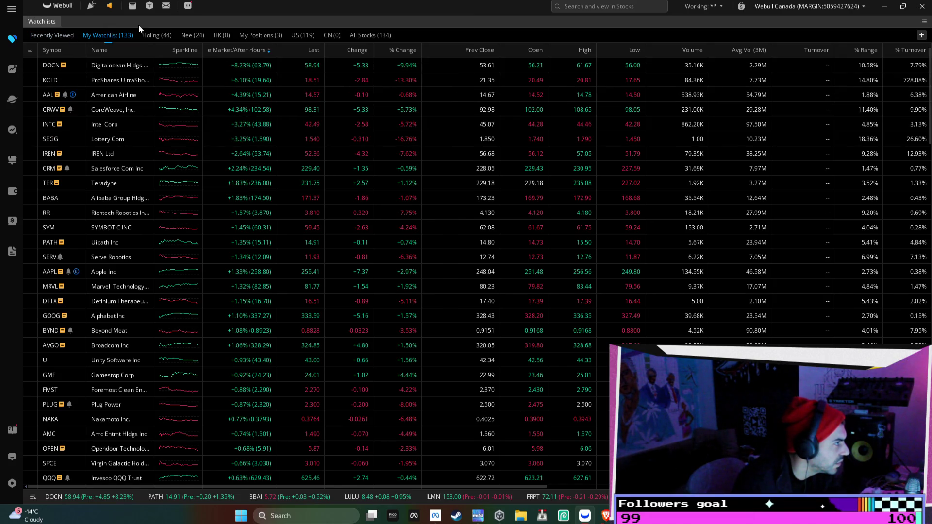
pyautogui.click(187, 37)
pyautogui.click(169, 37)
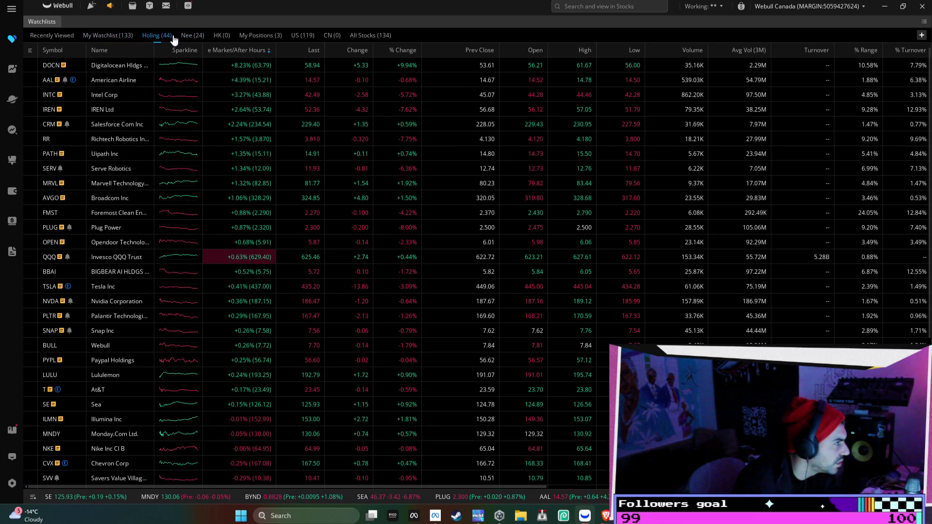
pyautogui.click(239, 37)
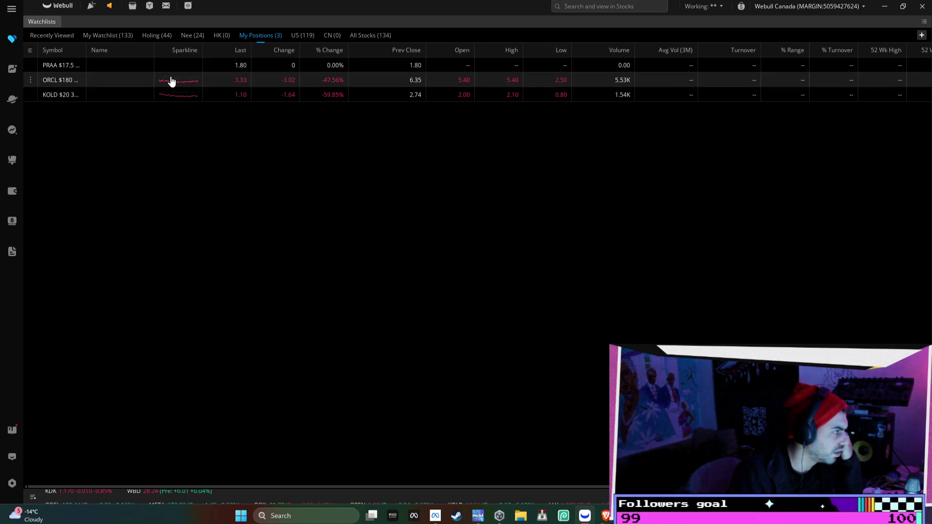
pyautogui.moveTo(171, 81)
pyautogui.click(322, 191)
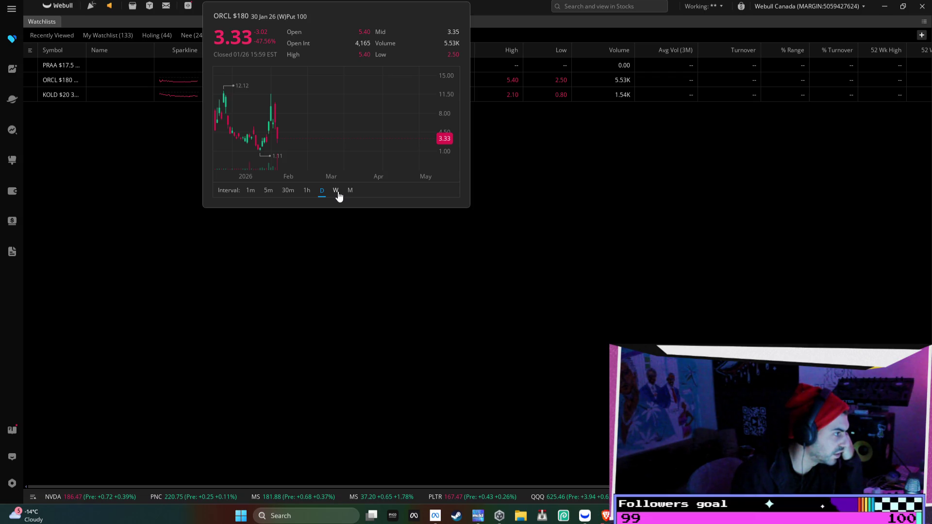
pyautogui.click(336, 192)
pyautogui.click(309, 192)
pyautogui.click(291, 192)
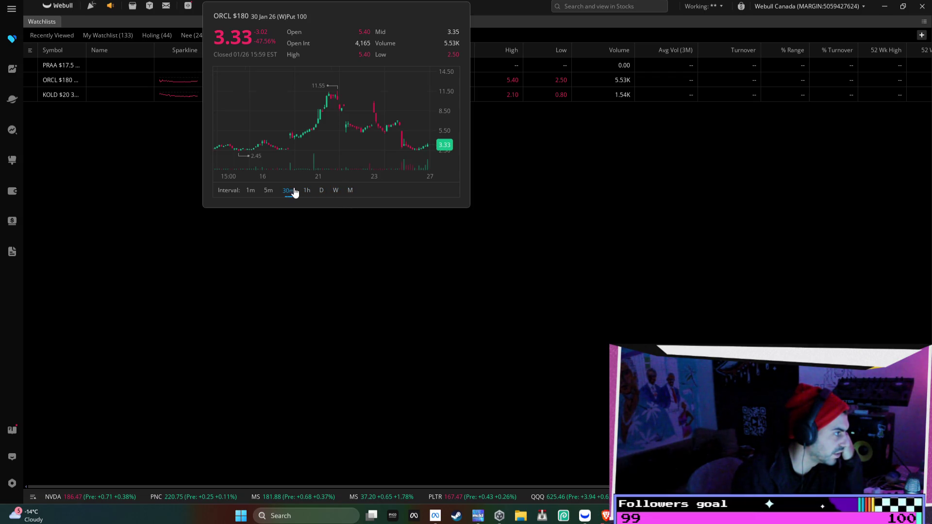
pyautogui.click(268, 191)
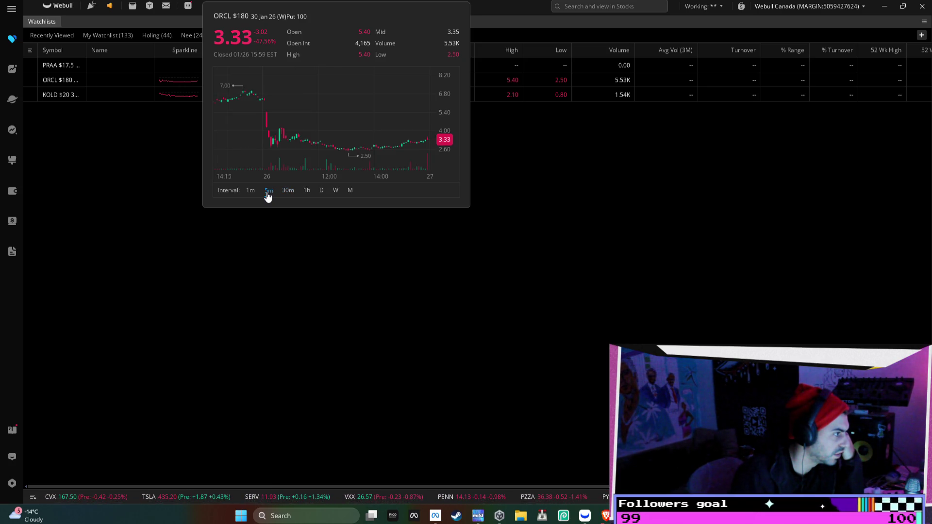
pyautogui.click(307, 192)
pyautogui.click(323, 192)
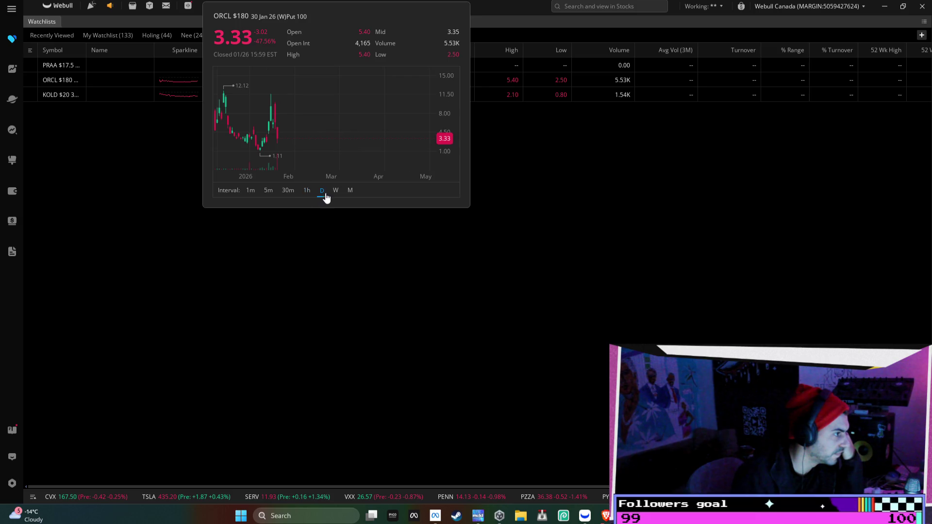
pyautogui.click(338, 194)
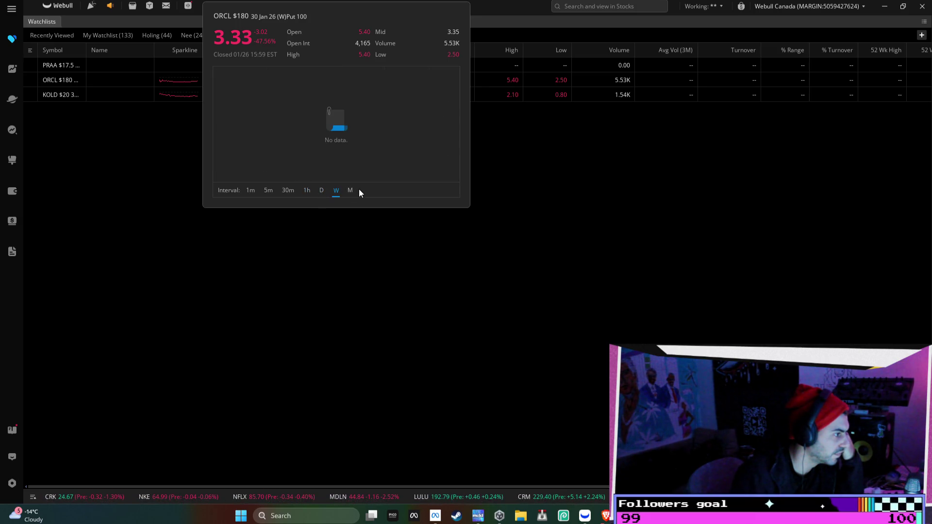
pyautogui.click(322, 191)
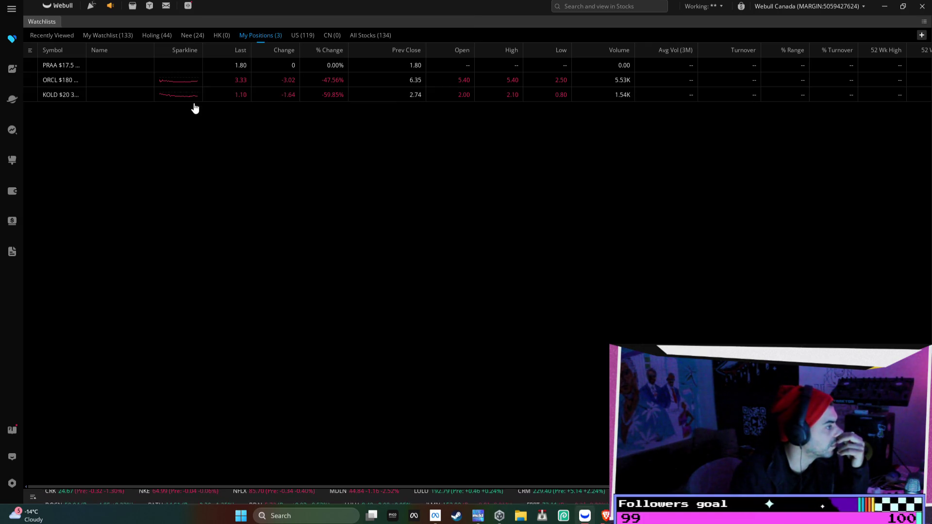
pyautogui.moveTo(190, 101)
pyautogui.click(335, 193)
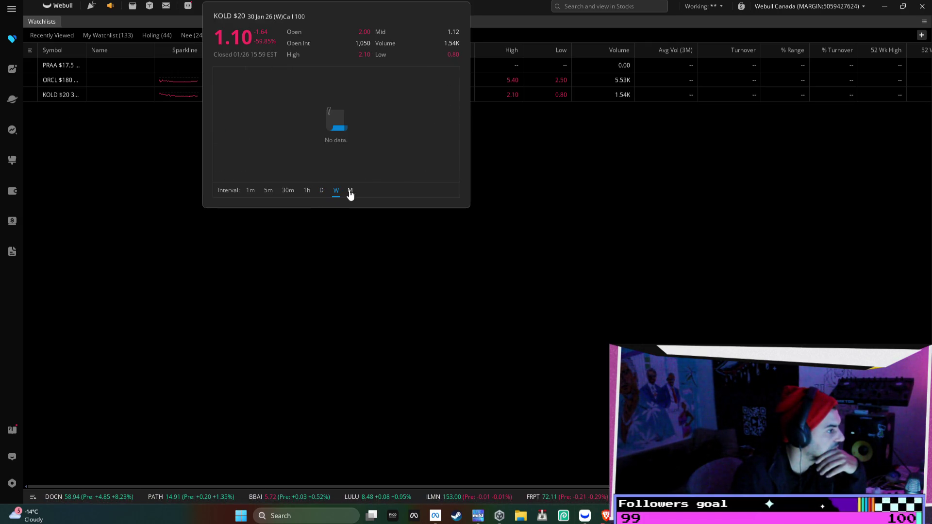
pyautogui.click(321, 190)
pyautogui.click(294, 193)
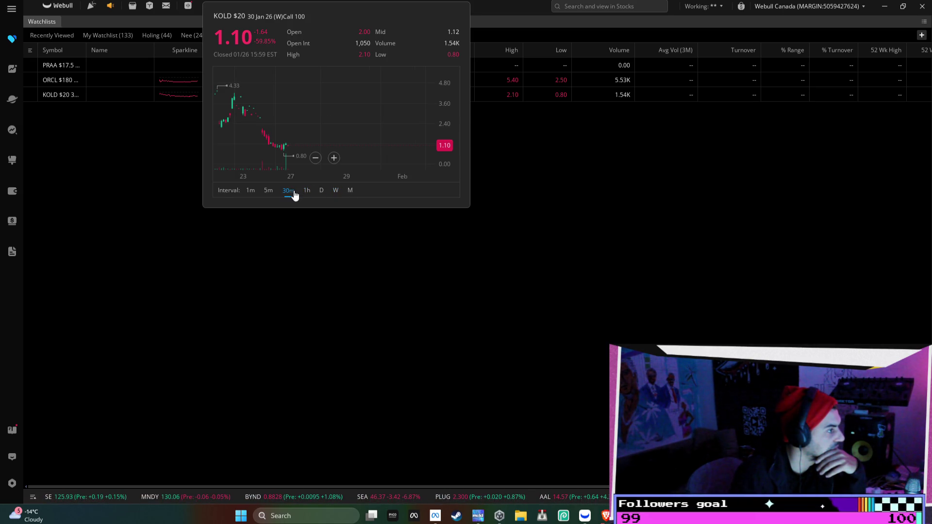
pyautogui.click(269, 191)
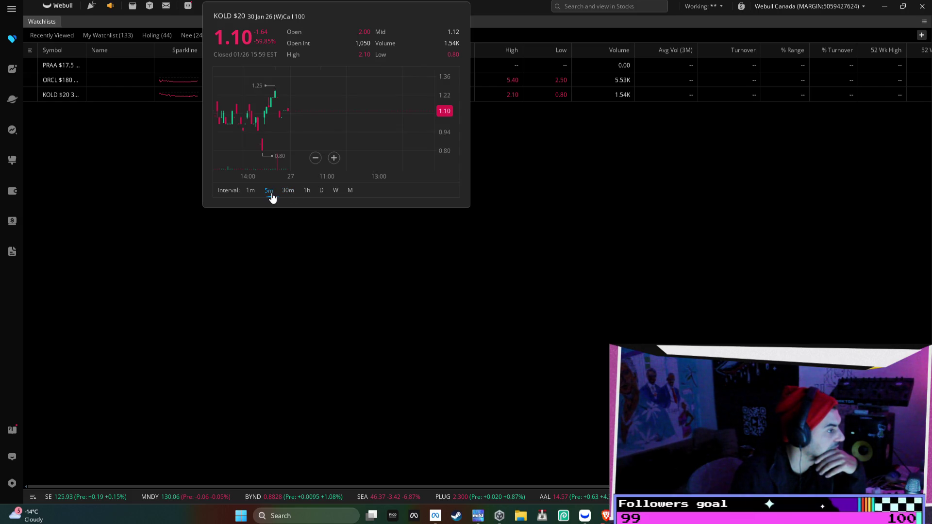
pyautogui.click(288, 191)
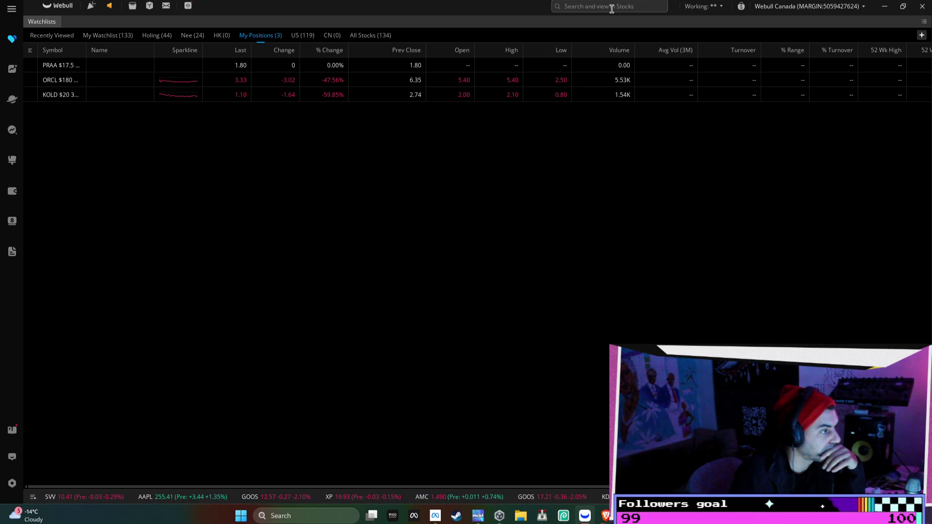
pyautogui.click(11, 74)
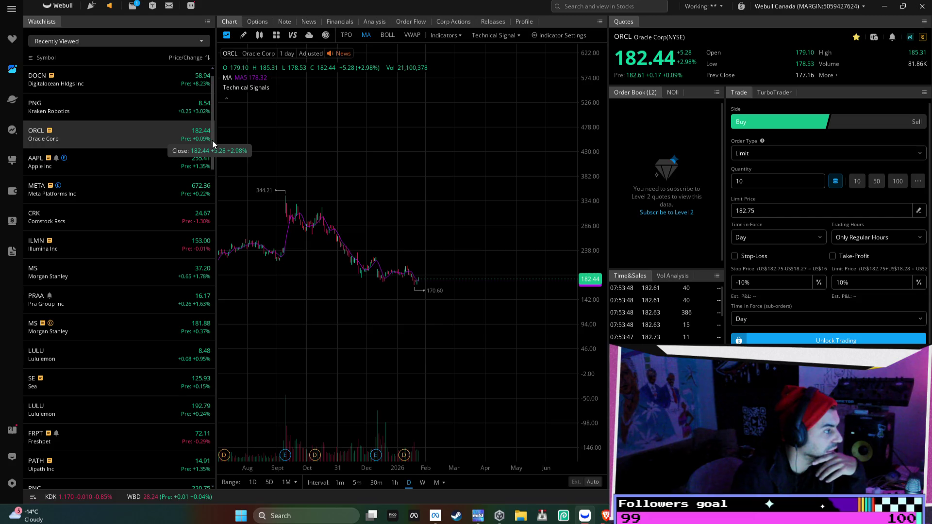
# - Open the KOLD $20 call chart from My Positions and stretch its price scale
pyautogui.click(12, 42)
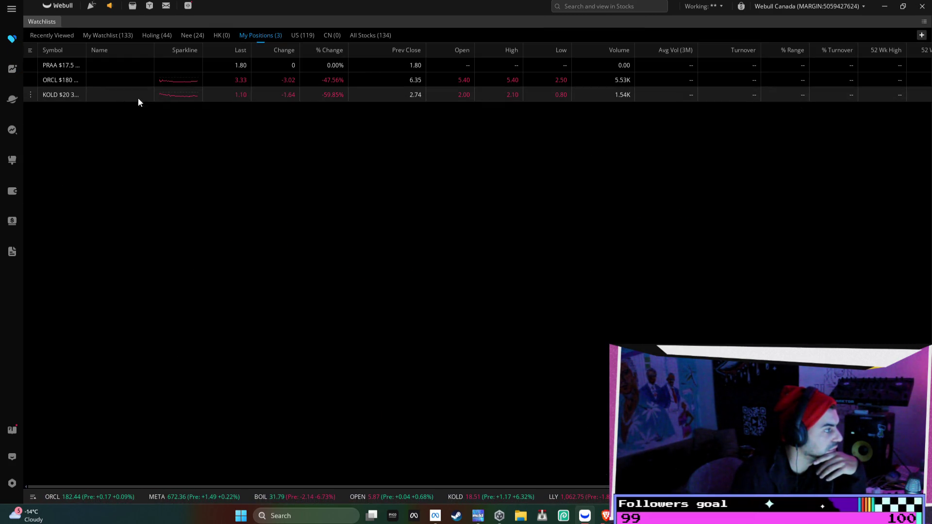
pyautogui.doubleClick(101, 97)
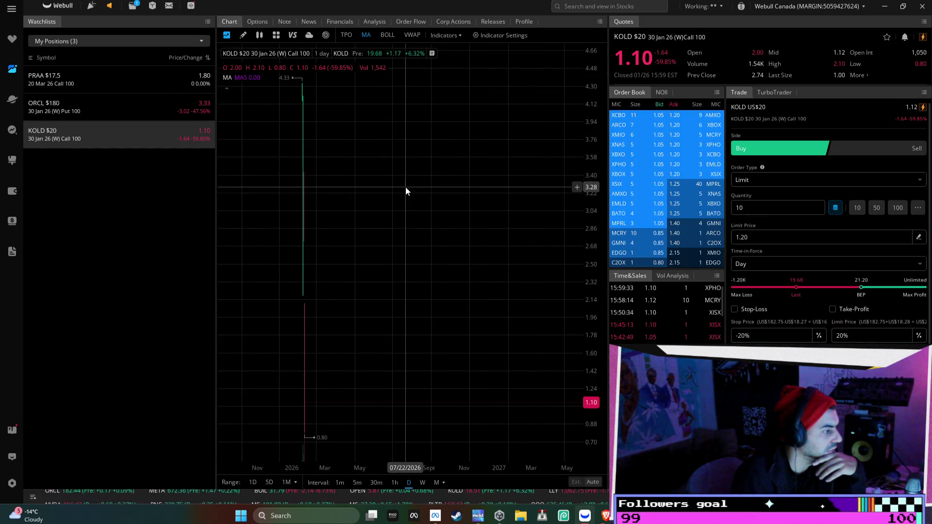
pyautogui.moveTo(593, 178)
pyautogui.mouseDown()
pyautogui.moveTo(593, 190)
pyautogui.moveTo(328, 224)
pyautogui.mouseUp()
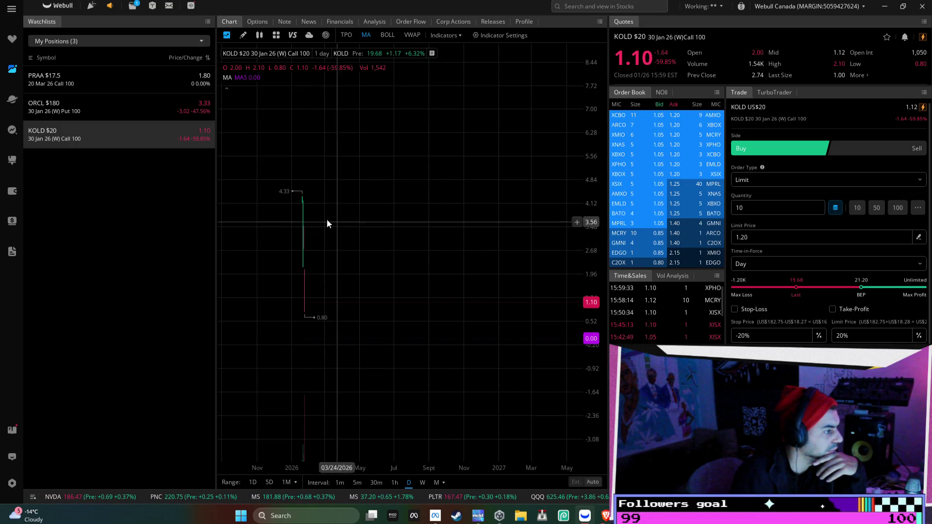
# - Return to the watchlist table and show the My Watchlist list of 133 stocks
pyautogui.click(11, 42)
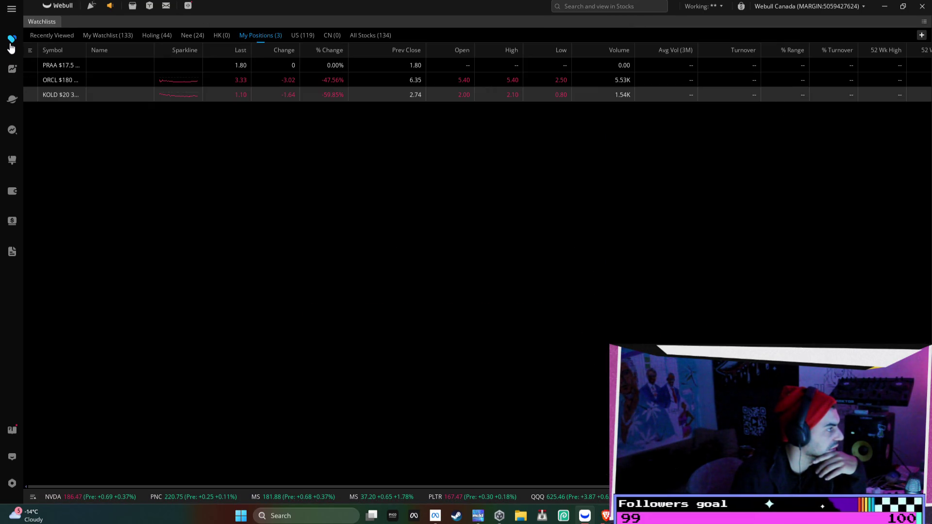
pyautogui.click(107, 35)
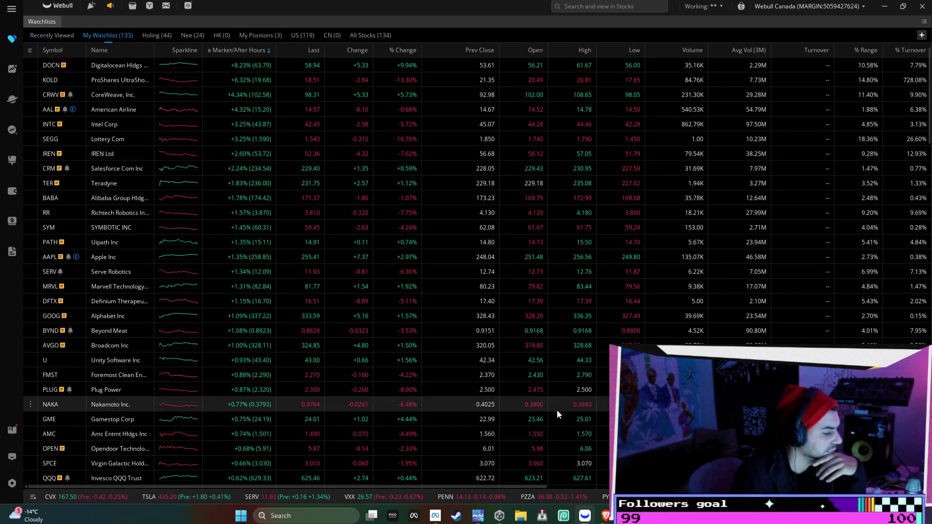
pyautogui.moveTo(605, 516)
pyautogui.moveTo(489, 448)
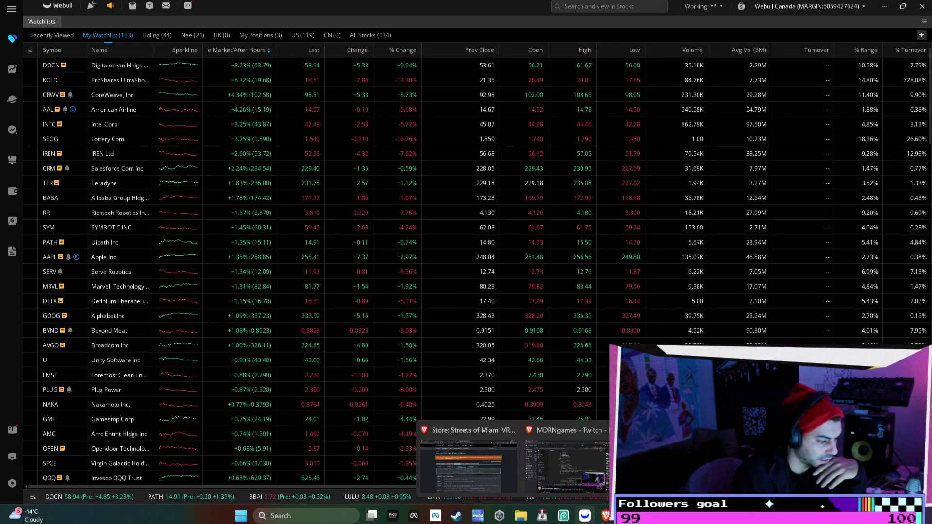
# - Load finviz.com in a new Brave tab and open its Futures overview
pyautogui.click(675, 461)
pyautogui.click(837, 8)
pyautogui.write('finviz')
pyautogui.press('Return')
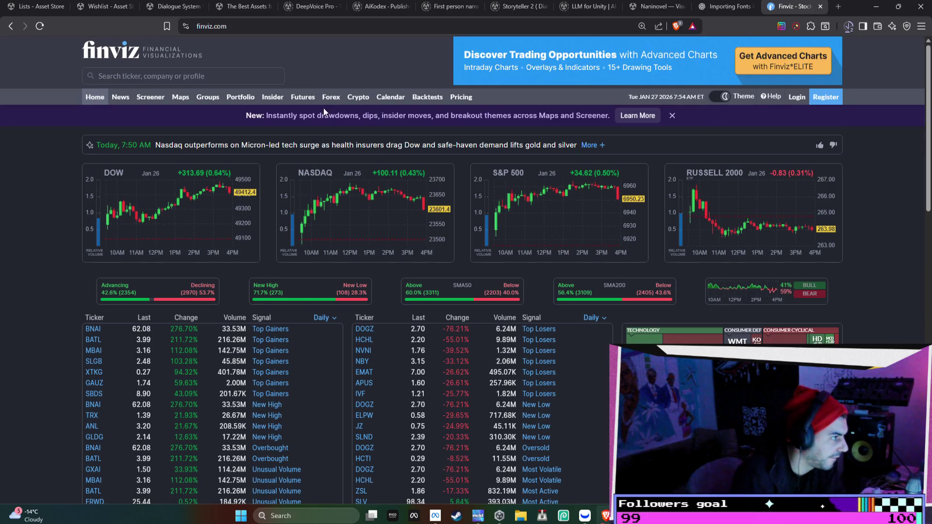
pyautogui.click(311, 100)
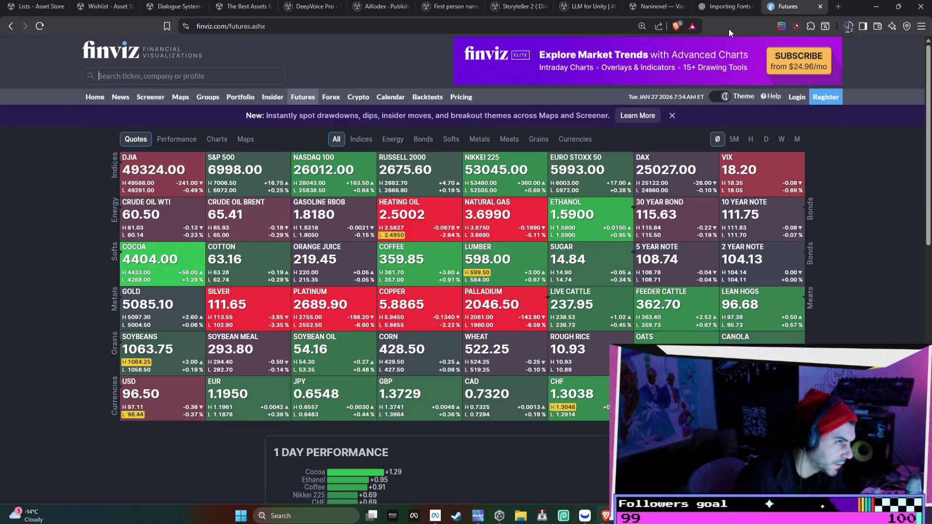
pyautogui.click(721, 8)
pyautogui.click(801, 6)
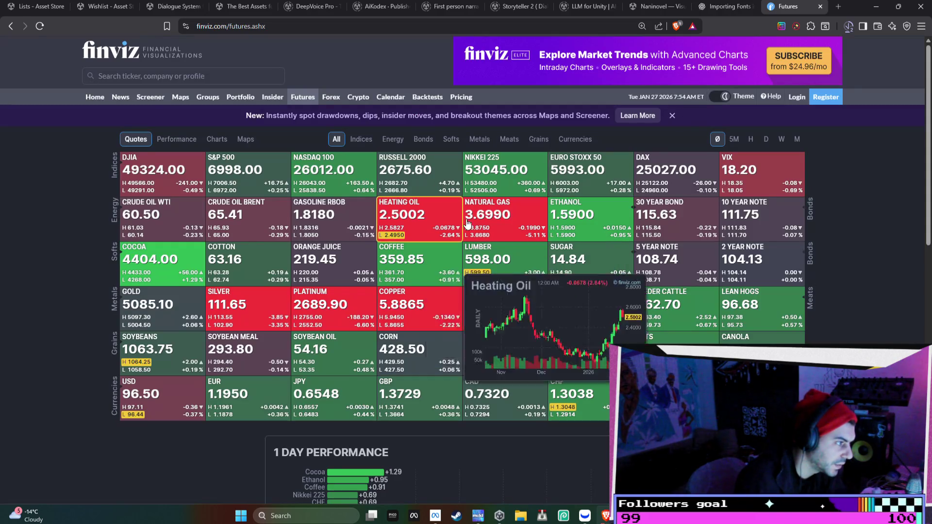
# - Chart Natural Gas futures on 30-minute, hourly and daily candles, panning back to early January
pyautogui.click(525, 214)
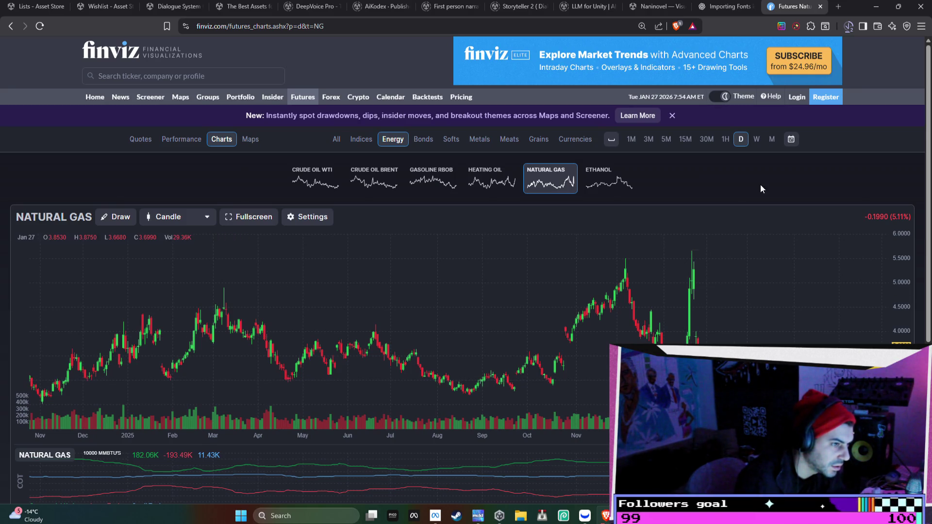
pyautogui.click(708, 140)
pyautogui.moveTo(90, 332)
pyautogui.mouseDown()
pyautogui.moveTo(476, 335)
pyautogui.moveTo(273, 332)
pyautogui.mouseUp()
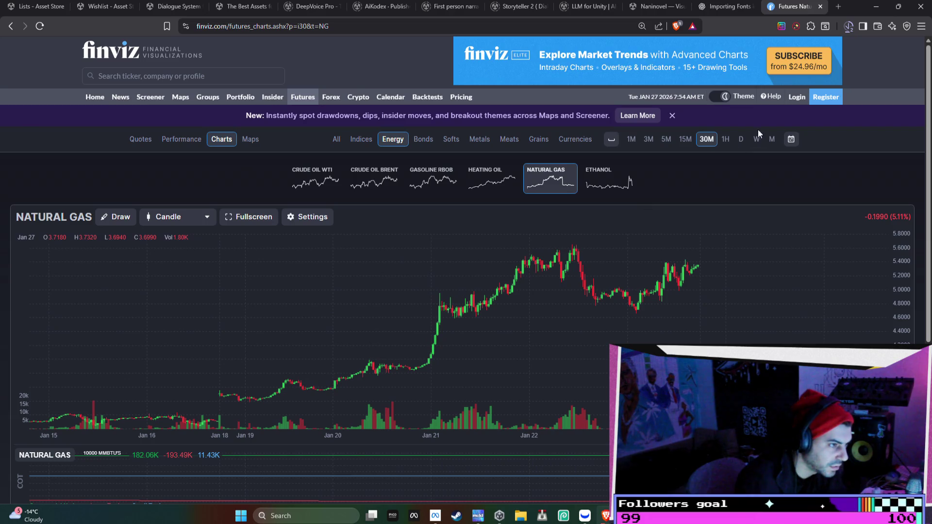
pyautogui.click(725, 140)
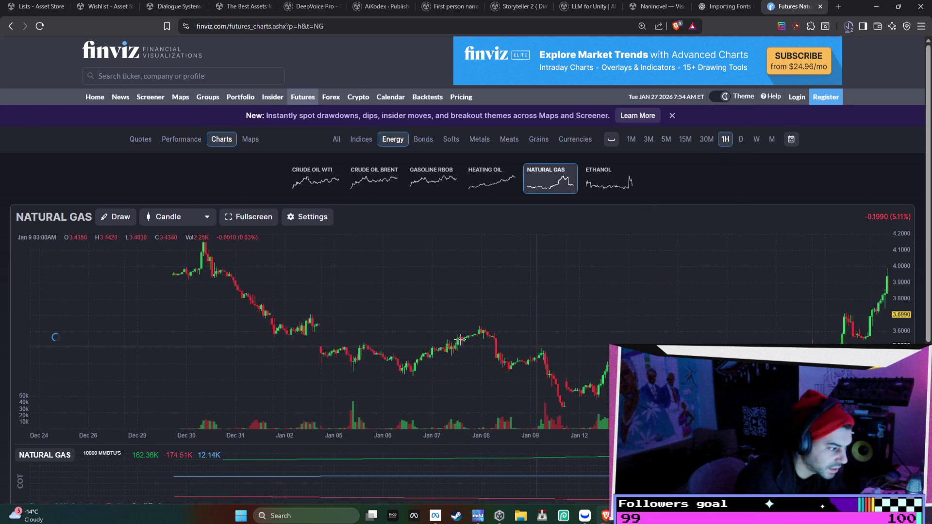
pyautogui.click(742, 140)
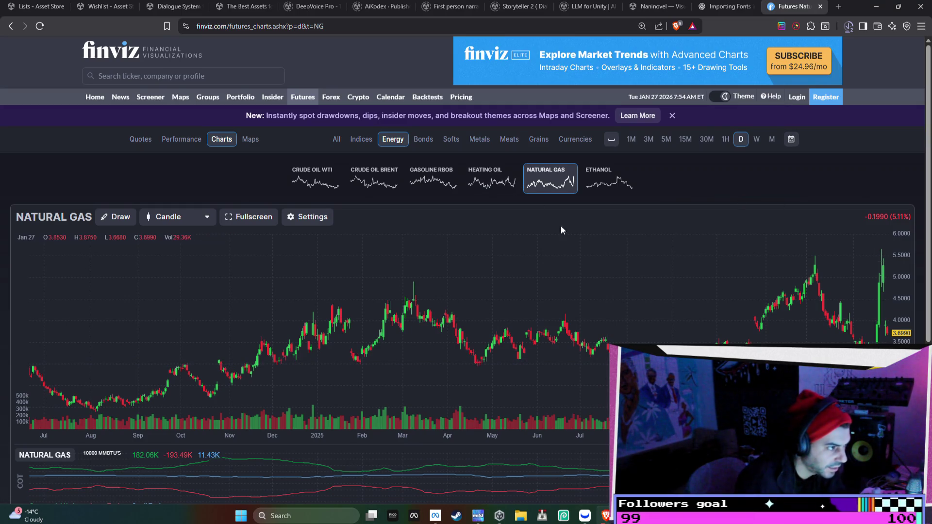
pyautogui.click(705, 141)
pyautogui.moveTo(426, 338)
pyautogui.mouseDown()
pyautogui.moveTo(651, 325)
pyautogui.moveTo(707, 260)
pyautogui.moveTo(663, 379)
pyautogui.moveTo(428, 316)
pyautogui.moveTo(376, 272)
pyautogui.mouseUp()
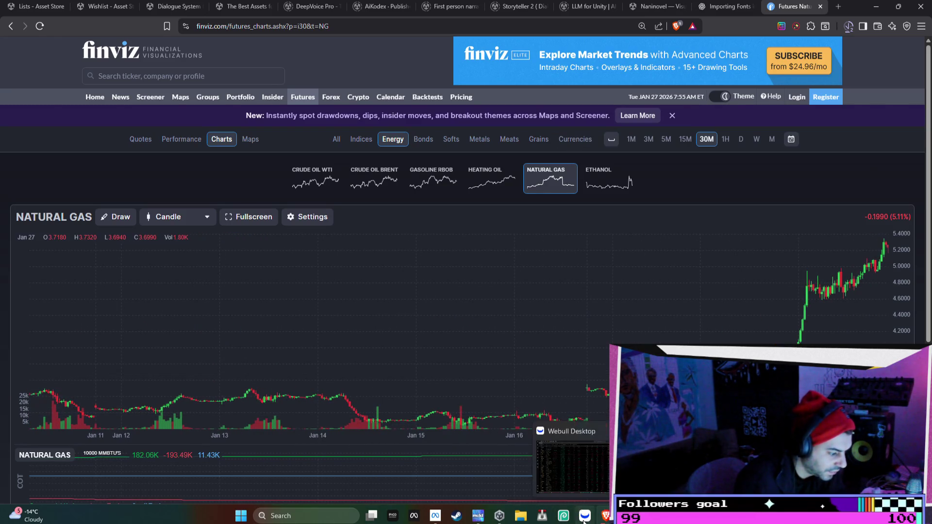
# - Return to Webull and cycle through the HK and Nee watchlists back to My Positions
pyautogui.click(584, 515)
pyautogui.click(224, 38)
pyautogui.click(194, 37)
pyautogui.click(266, 38)
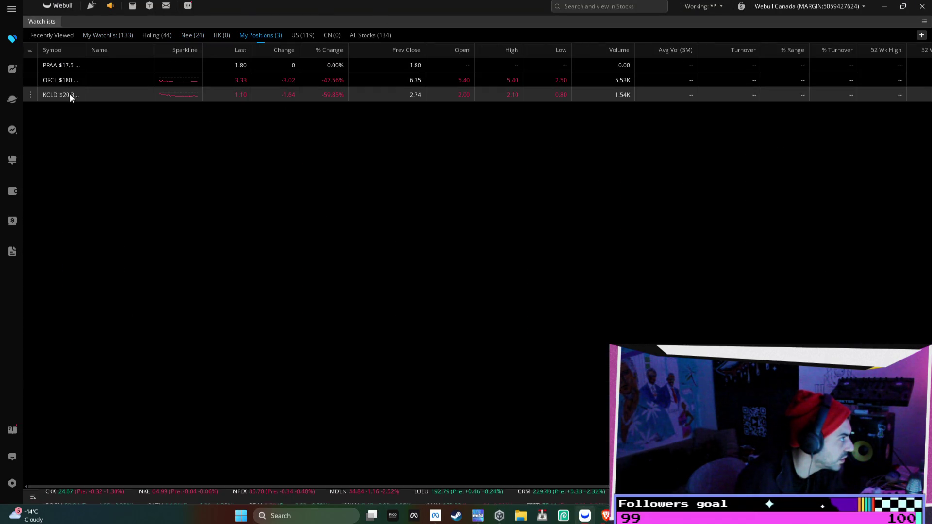
# - Review the KOLD $20 call chart from September through April, then on hourly candles
pyautogui.doubleClick(183, 95)
pyautogui.moveTo(369, 354); pyautogui.dragTo(518, 339)
pyautogui.moveTo(389, 322); pyautogui.dragTo(460, 321)
pyautogui.click(394, 482)
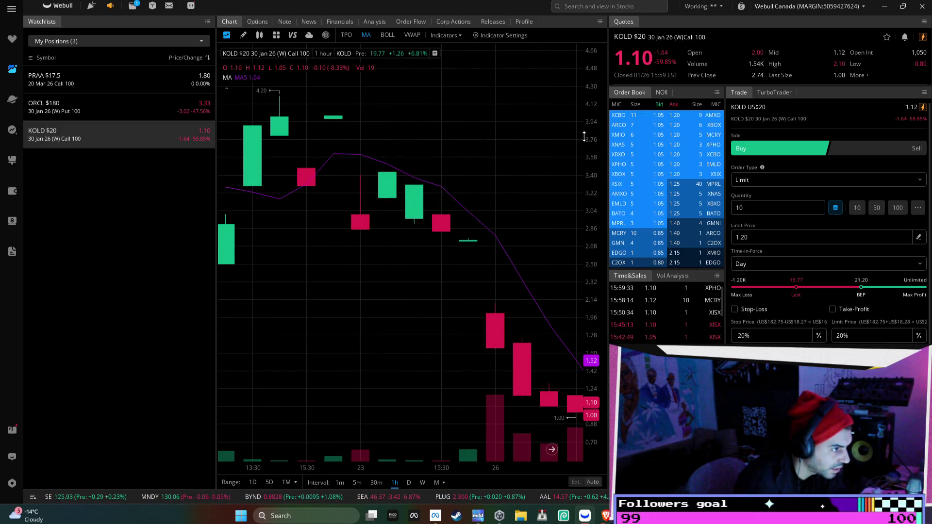
pyautogui.scroll(-5, 306, 258)
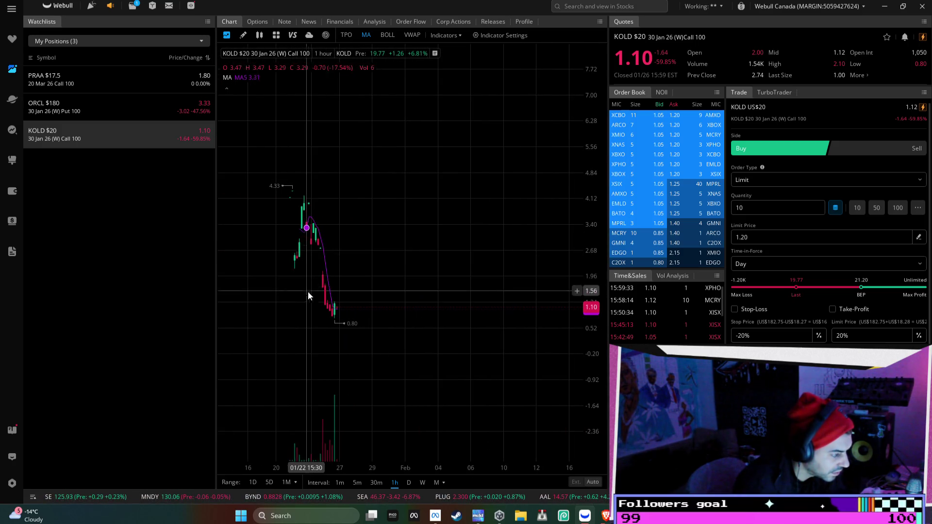
pyautogui.moveTo(306, 287); pyautogui.dragTo(452, 307)
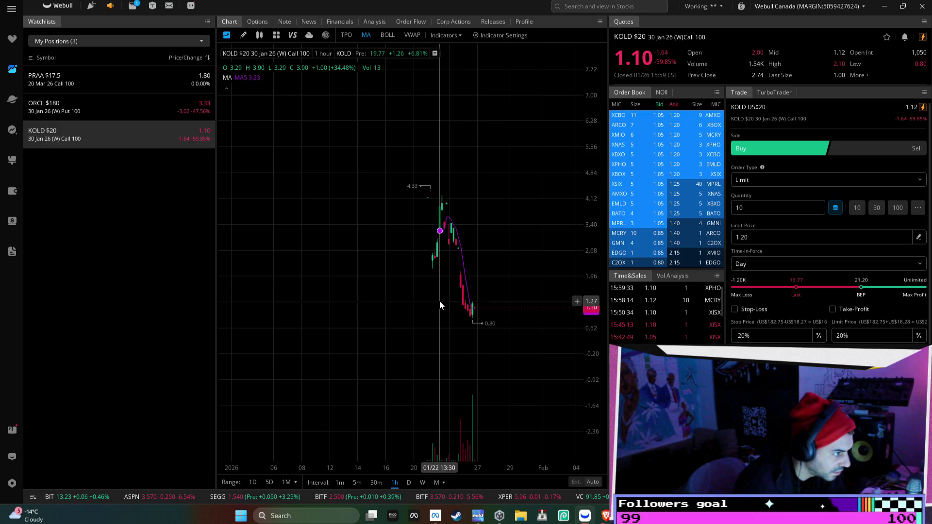
pyautogui.scroll(3, 439, 301)
pyautogui.scroll(2, 439, 300)
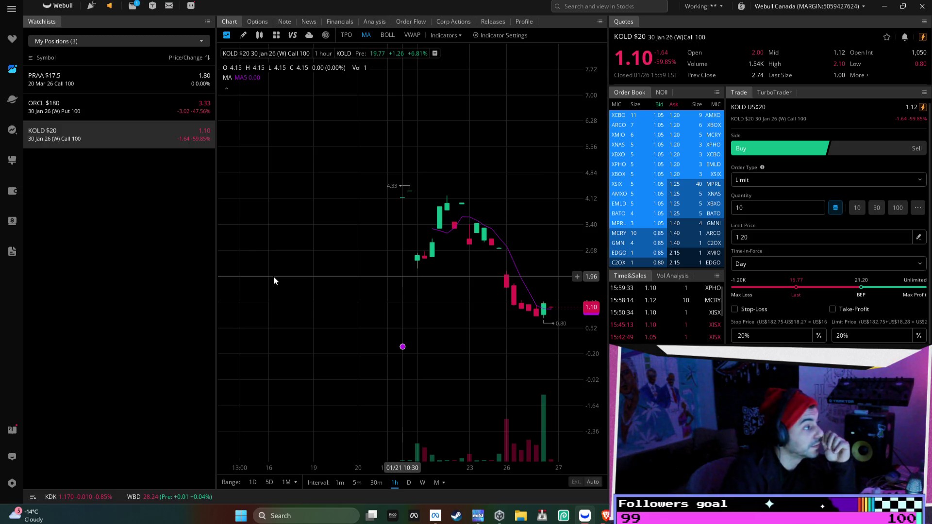
# - Switch to the ORCL $180 put chart on daily candles and stretch its price scale
pyautogui.click(185, 108)
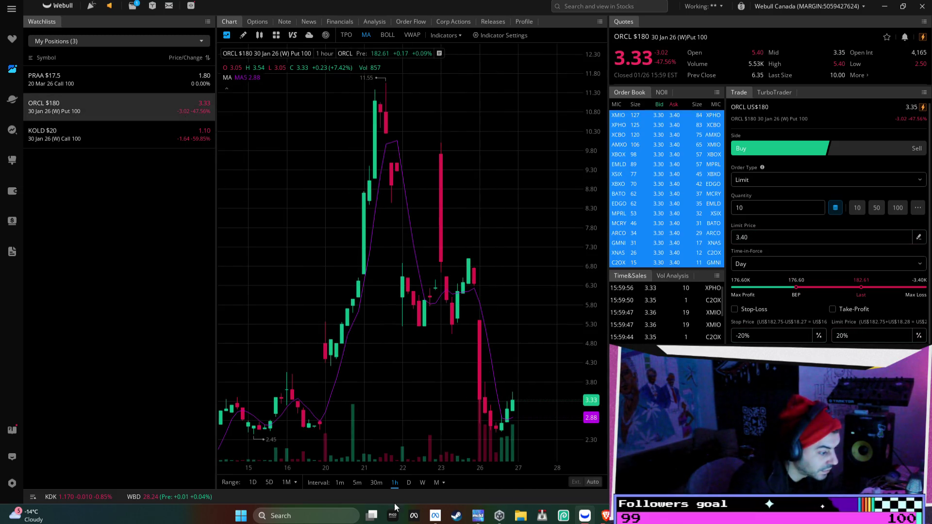
pyautogui.click(407, 484)
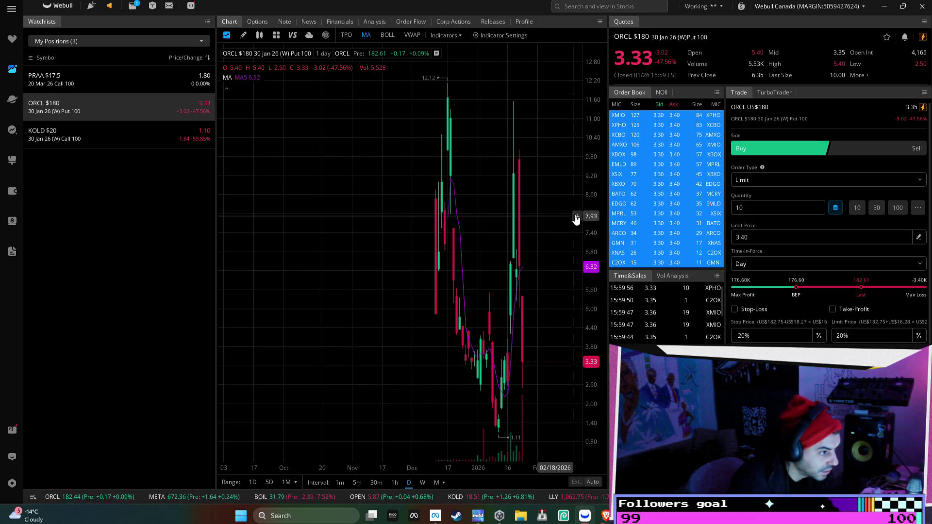
pyautogui.moveTo(585, 241)
pyautogui.mouseDown()
pyautogui.moveTo(587, 291)
pyautogui.moveTo(426, 339)
pyautogui.moveTo(456, 313)
pyautogui.mouseUp()
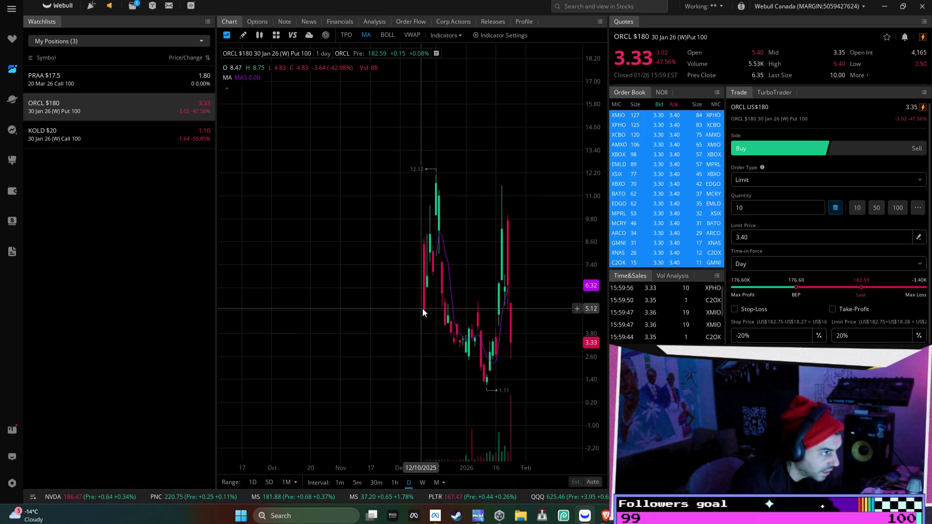
# - Select the KOLD $20 call, then show the full-screen Holing watchlist of 44 stocks
pyautogui.click(41, 134)
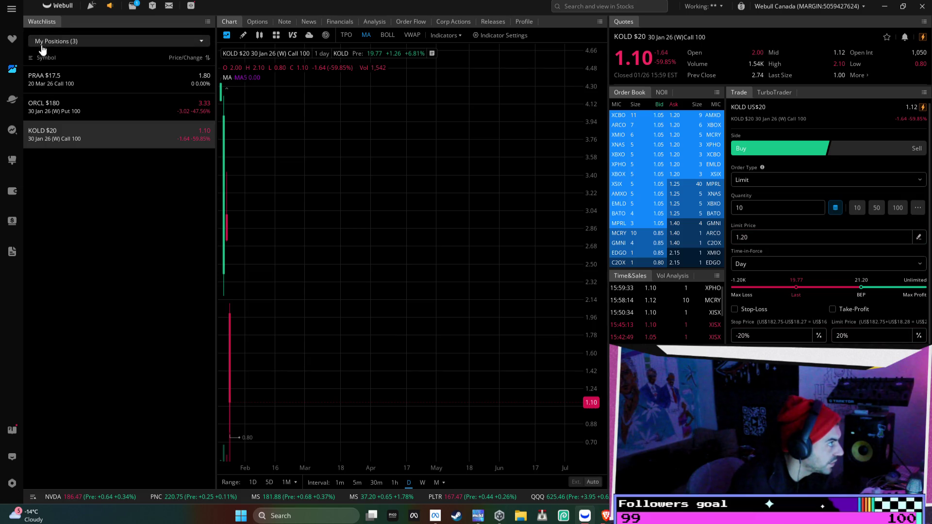
pyautogui.click(10, 40)
pyautogui.click(149, 39)
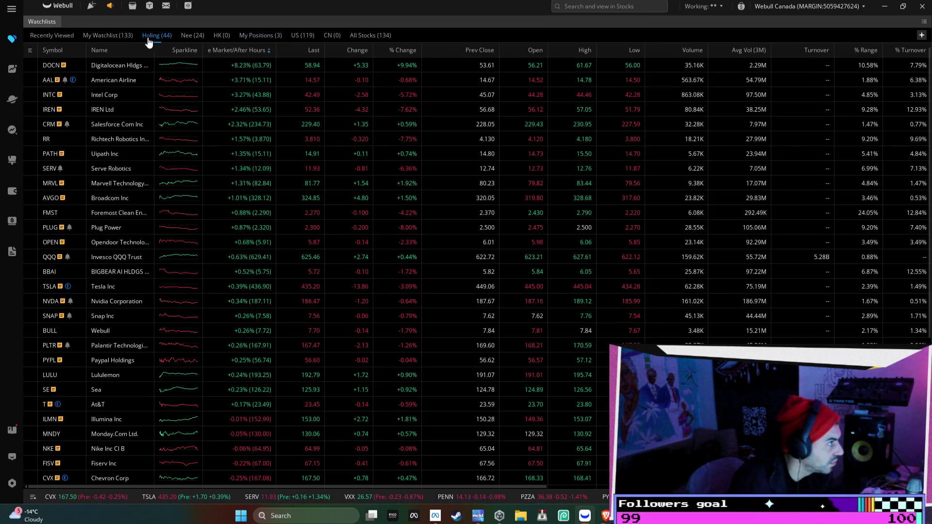
# - Search 'ko' to open the KOLD ETF chart and view it on weekly candles
pyautogui.click(578, 6)
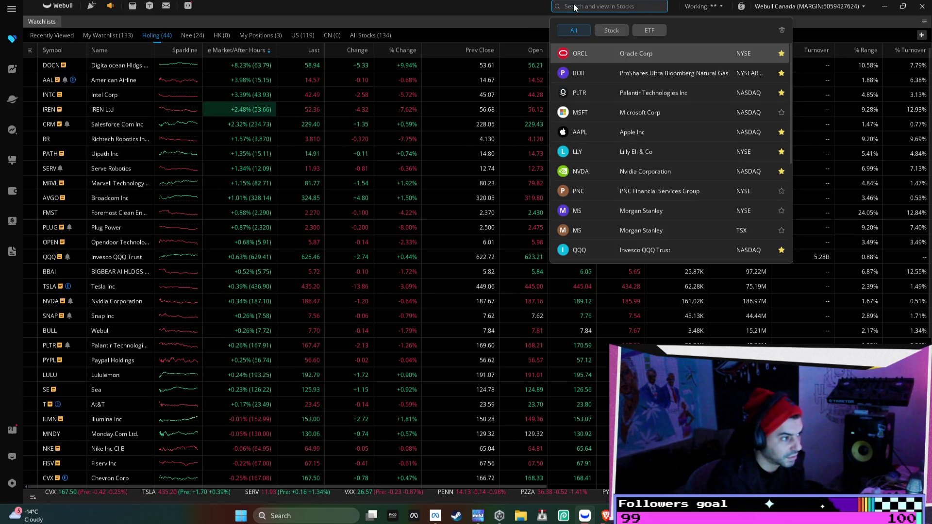
pyautogui.write('kold')
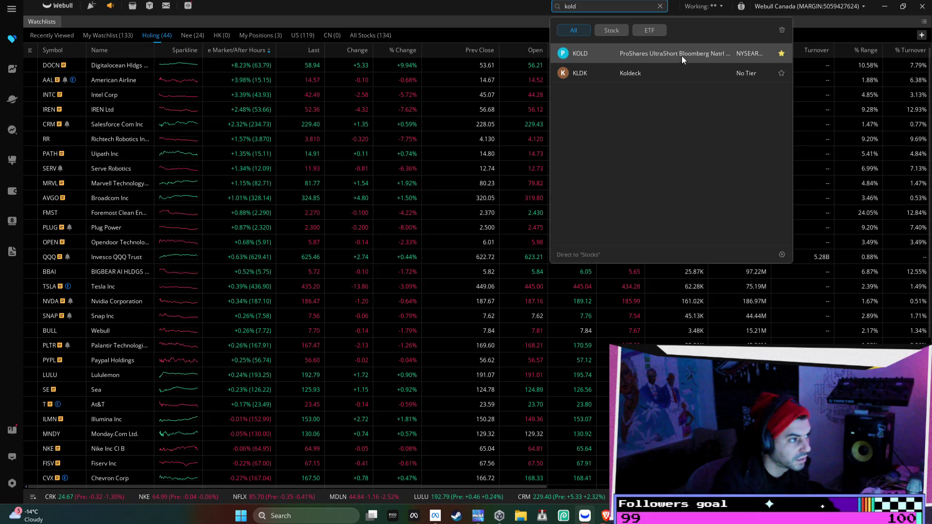
pyautogui.click(680, 54)
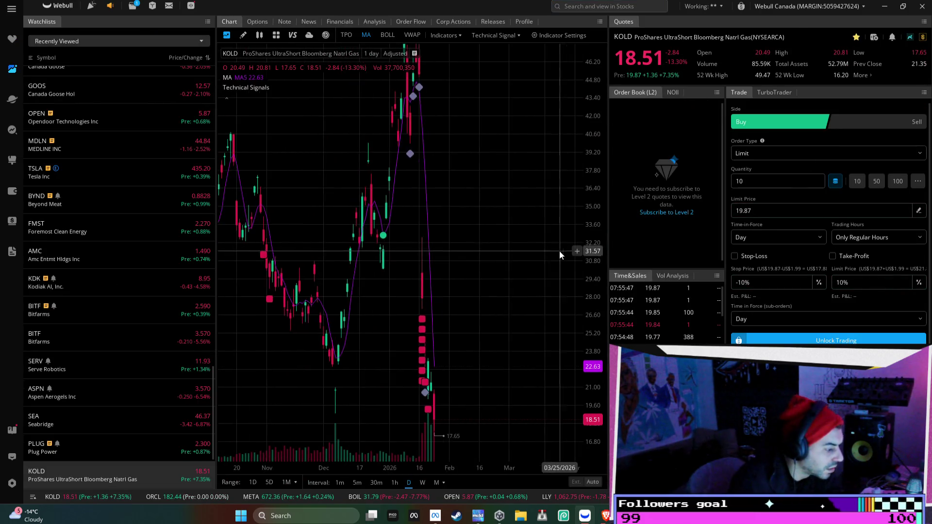
pyautogui.click(423, 483)
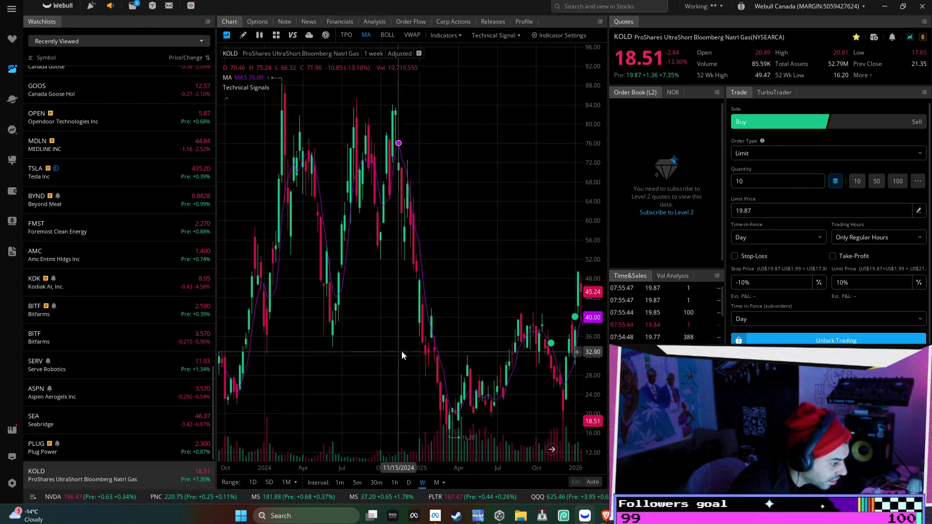
pyautogui.moveTo(510, 293)
pyautogui.mouseDown()
pyautogui.moveTo(483, 246)
pyautogui.moveTo(383, 272)
pyautogui.mouseUp()
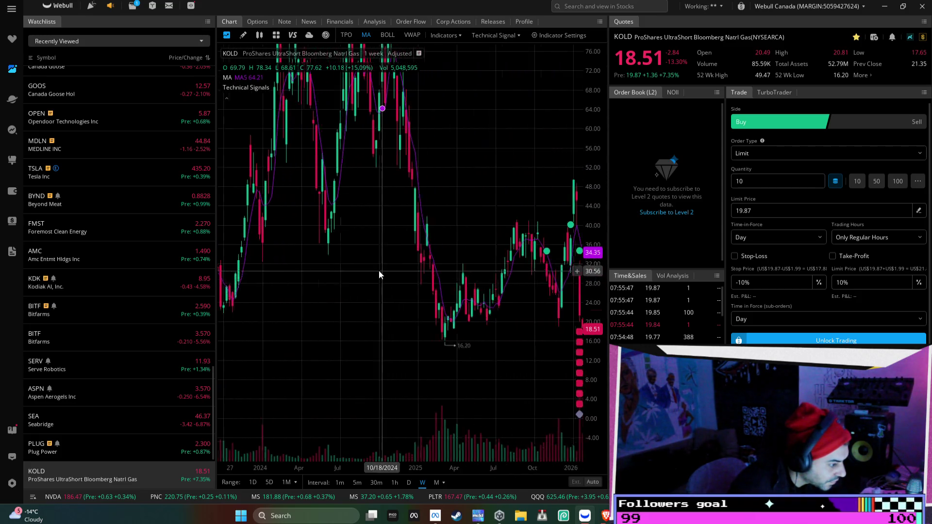
# - Step through shorter intervals to put KOLD on 30-minute candles and pan to later dates
pyautogui.click(409, 483)
pyautogui.click(395, 482)
pyautogui.click(376, 482)
pyautogui.click(357, 483)
pyautogui.click(376, 483)
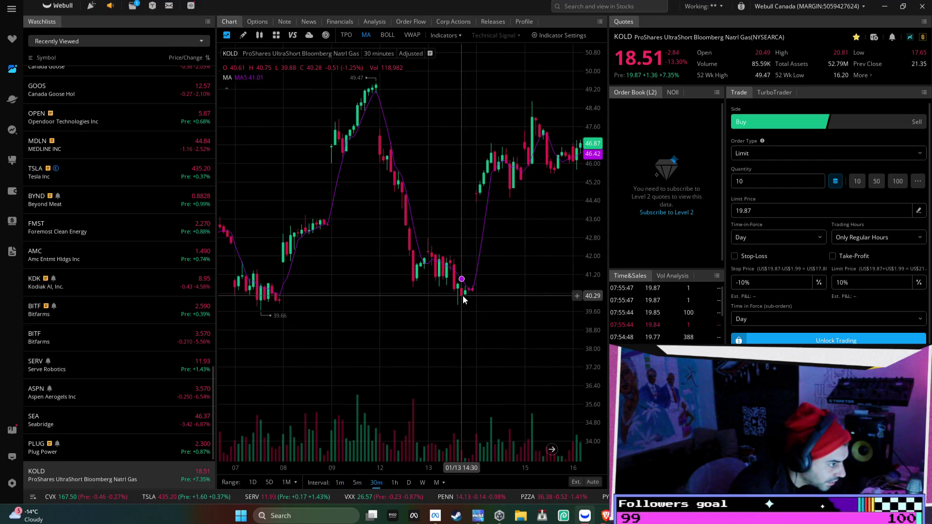
pyautogui.moveTo(459, 307)
pyautogui.mouseDown()
pyautogui.moveTo(338, 295)
pyautogui.moveTo(379, 302)
pyautogui.mouseUp()
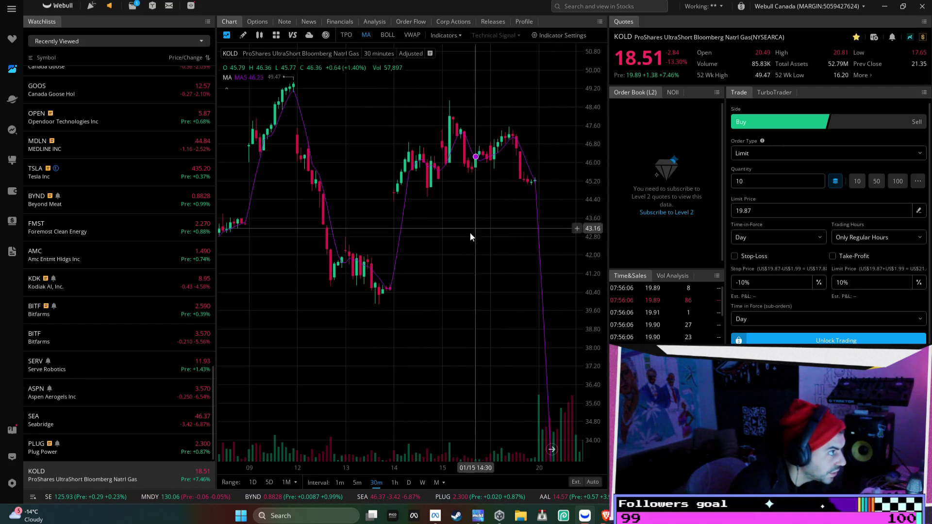
pyautogui.click(243, 35)
pyautogui.moveTo(389, 302)
pyautogui.mouseDown()
pyautogui.moveTo(422, 281)
pyautogui.moveTo(383, 294)
pyautogui.mouseUp()
# - Draw a rising trend line from the January 13 low to the January 16 high
pyautogui.click(246, 41)
pyautogui.click(353, 37)
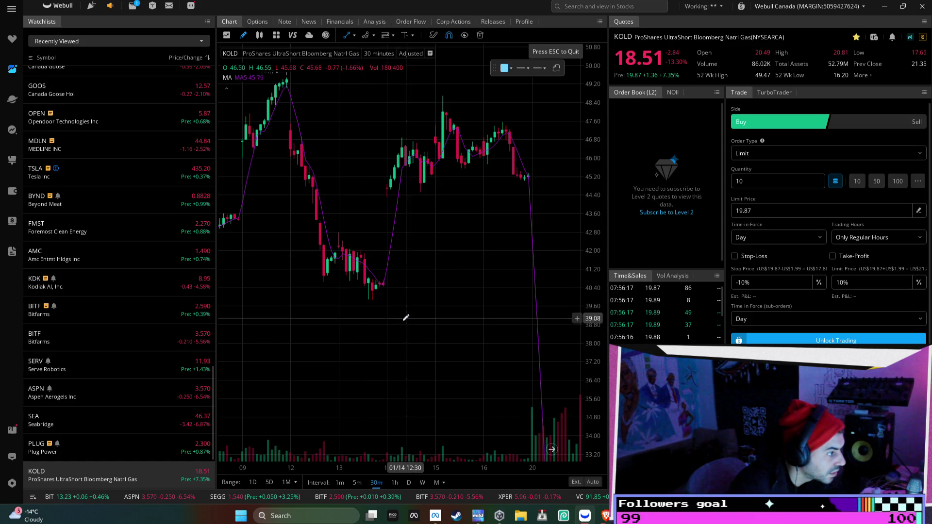
pyautogui.click(373, 299)
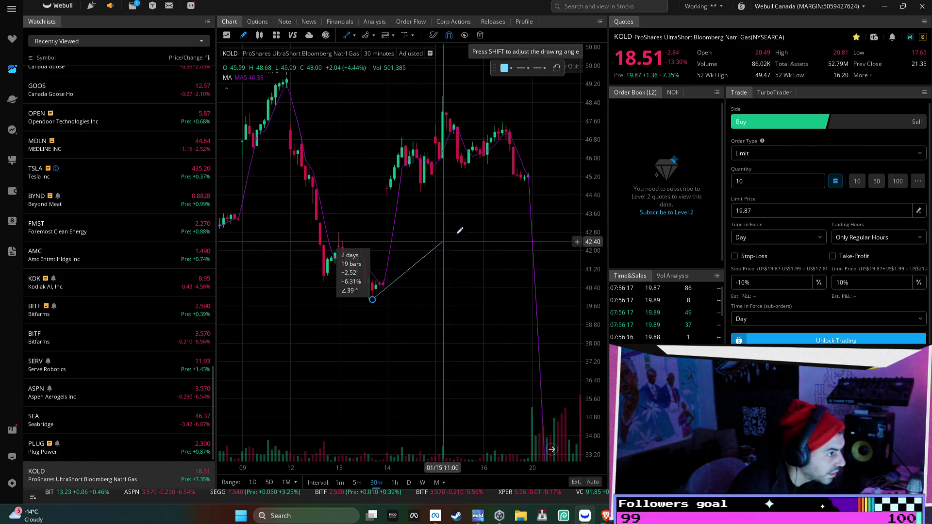
pyautogui.click(532, 176)
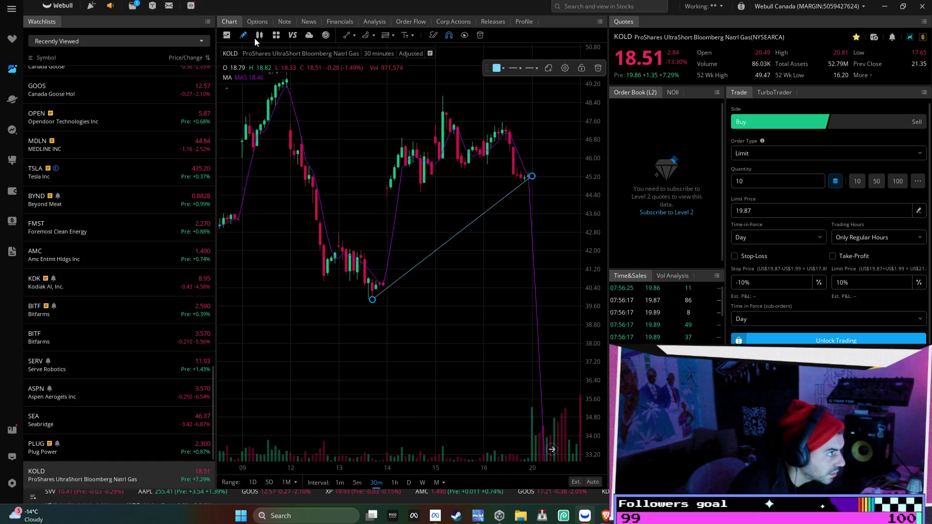
# - Draw a second line falling from the January 16 peak toward 40, then return to the watchlist
pyautogui.click(366, 37)
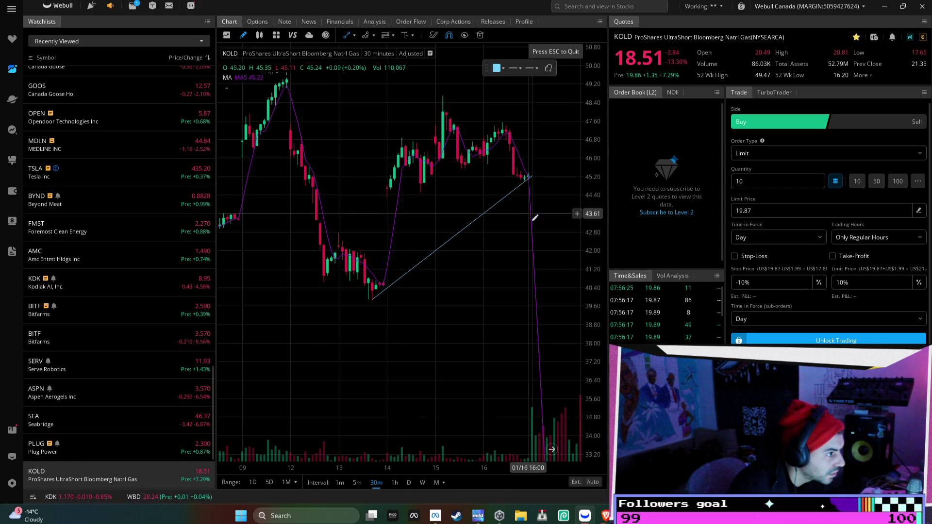
pyautogui.click(526, 165)
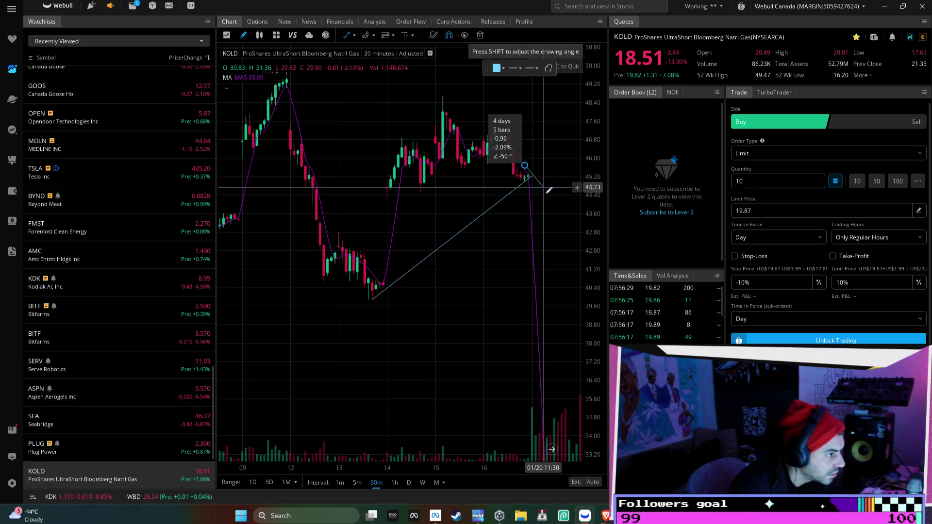
pyautogui.click(574, 286)
pyautogui.rightClick(478, 273)
pyautogui.moveTo(518, 210); pyautogui.dragTo(465, 204)
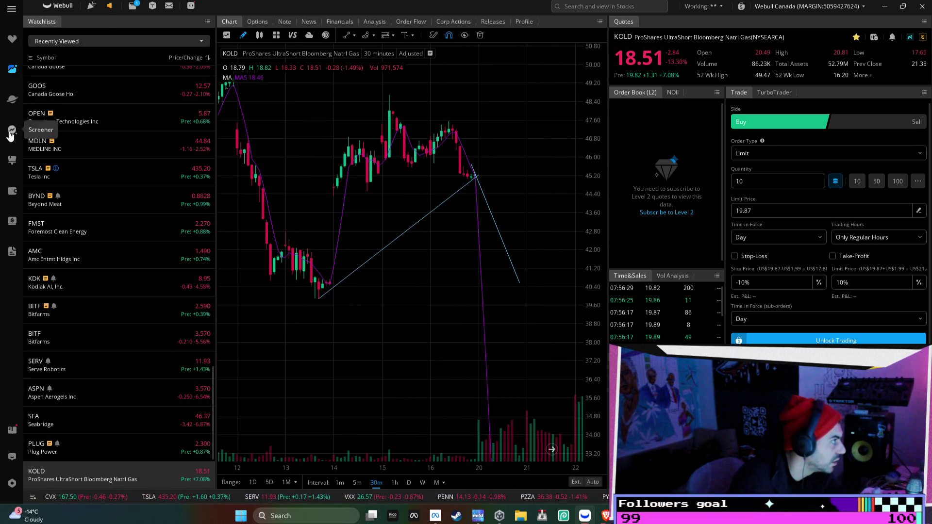
pyautogui.click(8, 37)
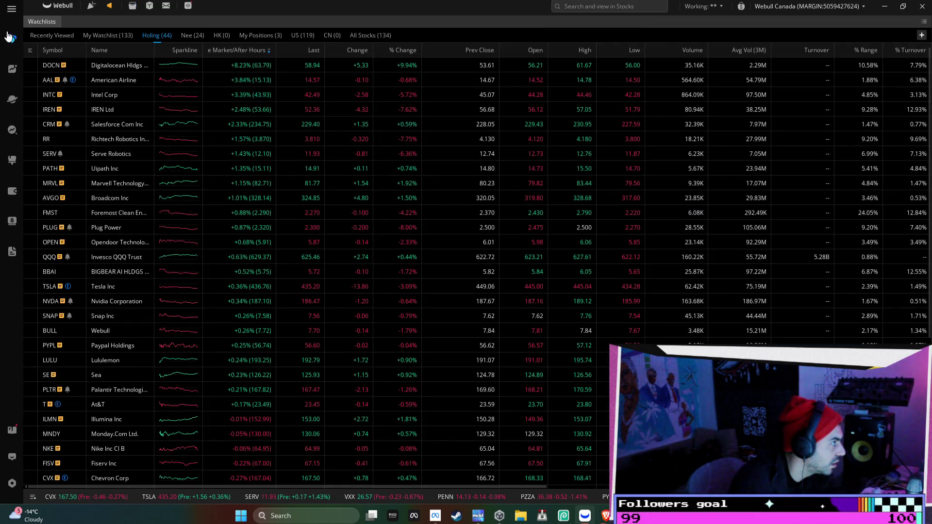
# - Go through the multi-chart grid to My Positions and open the KOLD $20 call chart, compressing its price scale
pyautogui.click(13, 70)
pyautogui.click(13, 159)
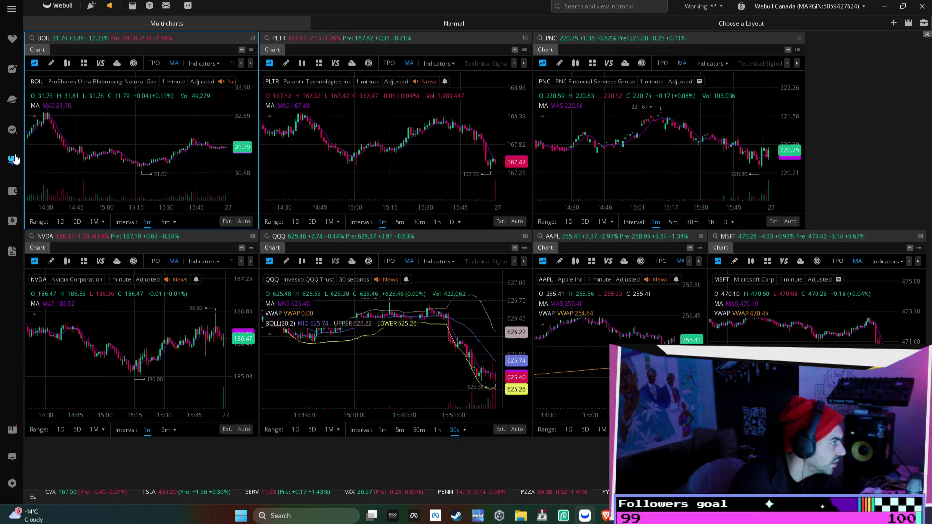
pyautogui.click(10, 39)
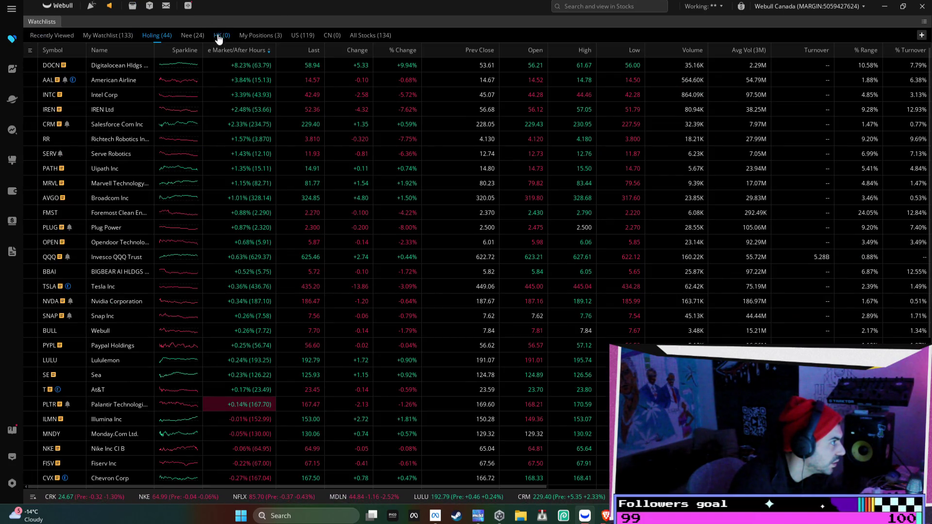
pyautogui.click(203, 38)
pyautogui.click(267, 38)
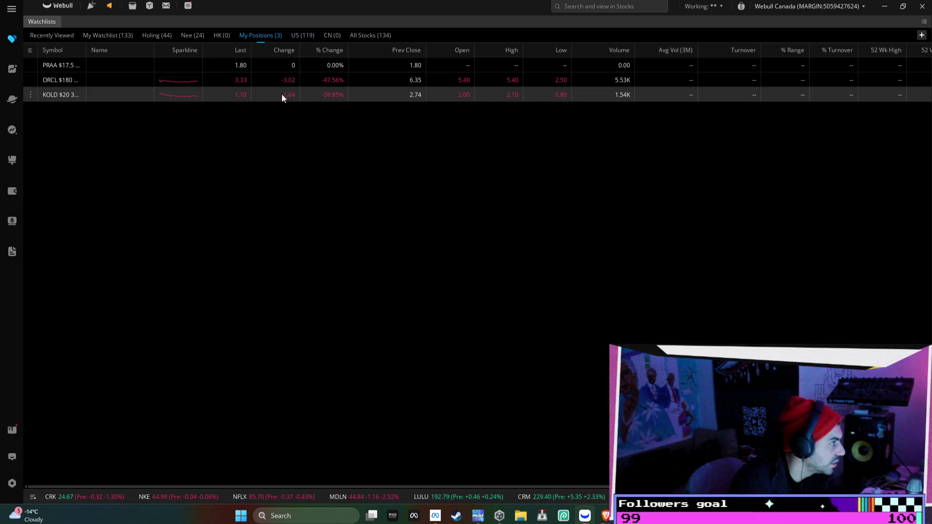
pyautogui.doubleClick(60, 94)
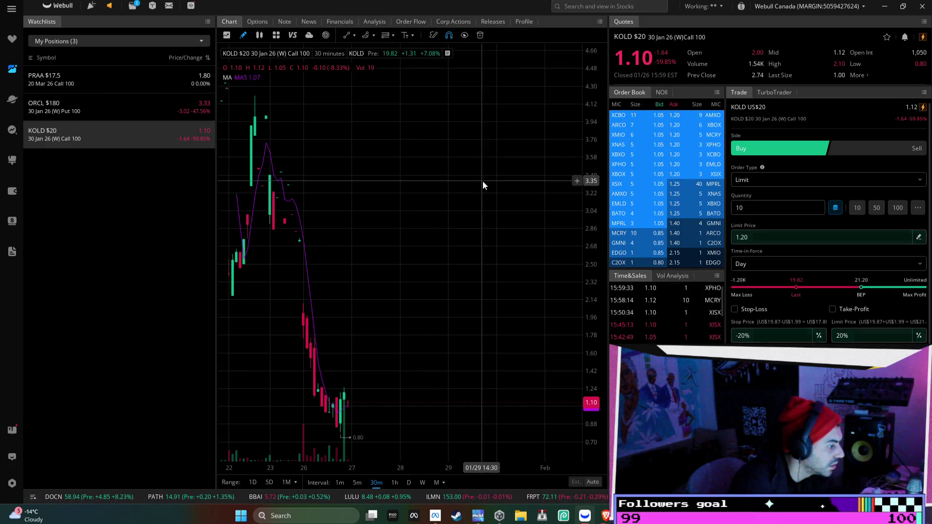
pyautogui.moveTo(586, 190); pyautogui.dragTo(586, 263)
pyautogui.moveTo(379, 246); pyautogui.dragTo(403, 244)
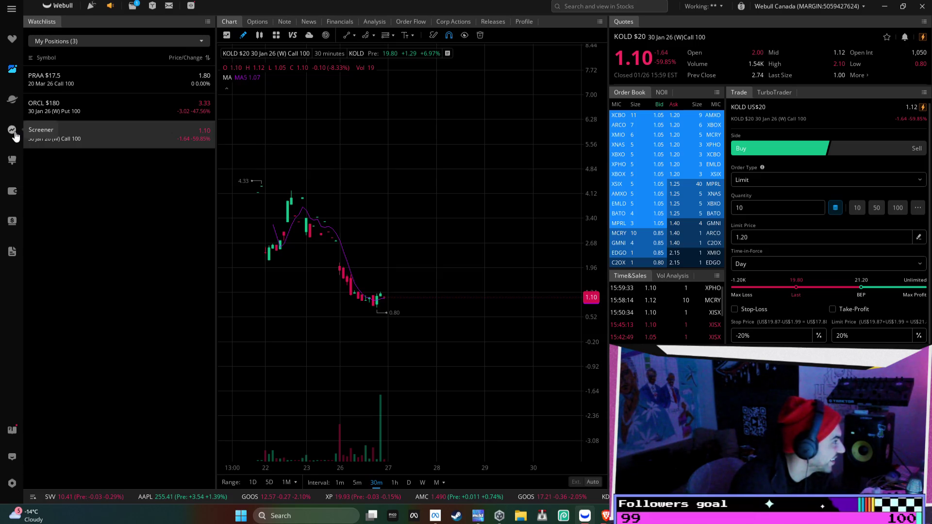
# - Visit the Markets overview, come back to the watchlist table, and start a symbol search
pyautogui.click(13, 41)
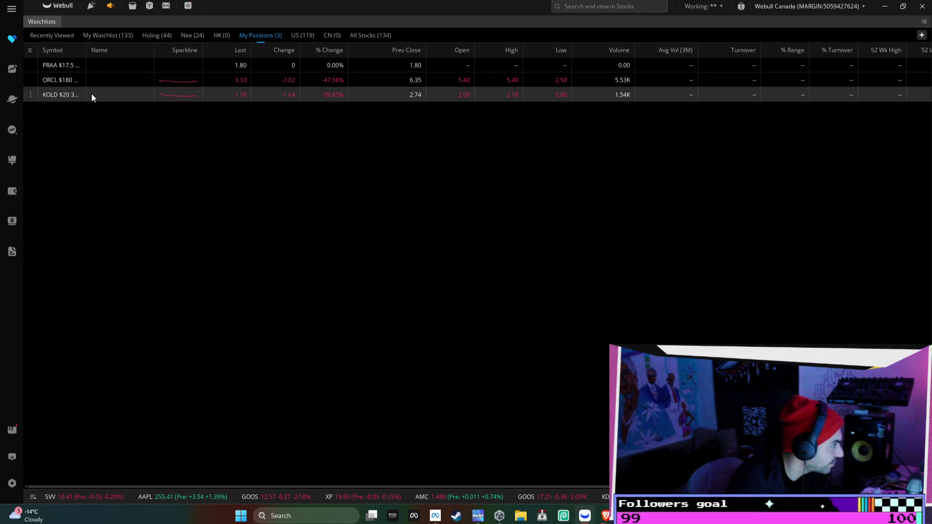
pyautogui.click(12, 68)
pyautogui.click(13, 100)
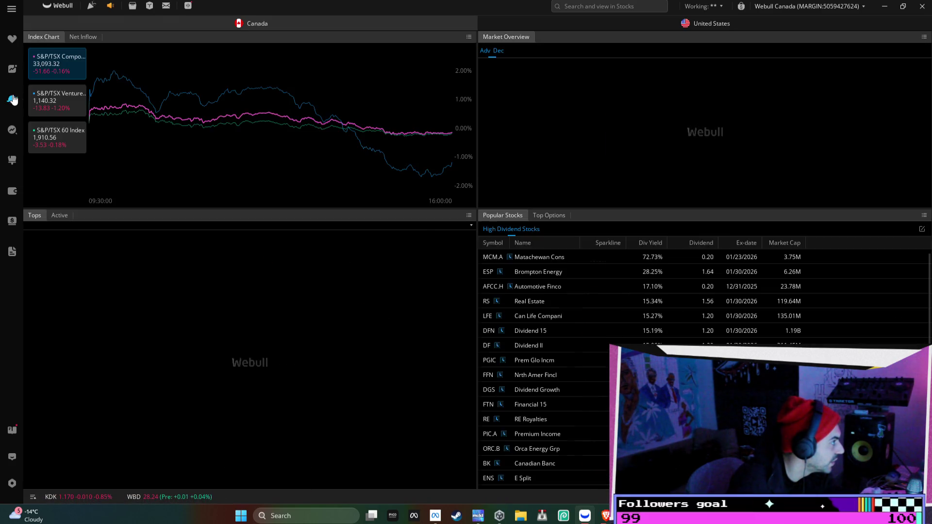
pyautogui.click(12, 40)
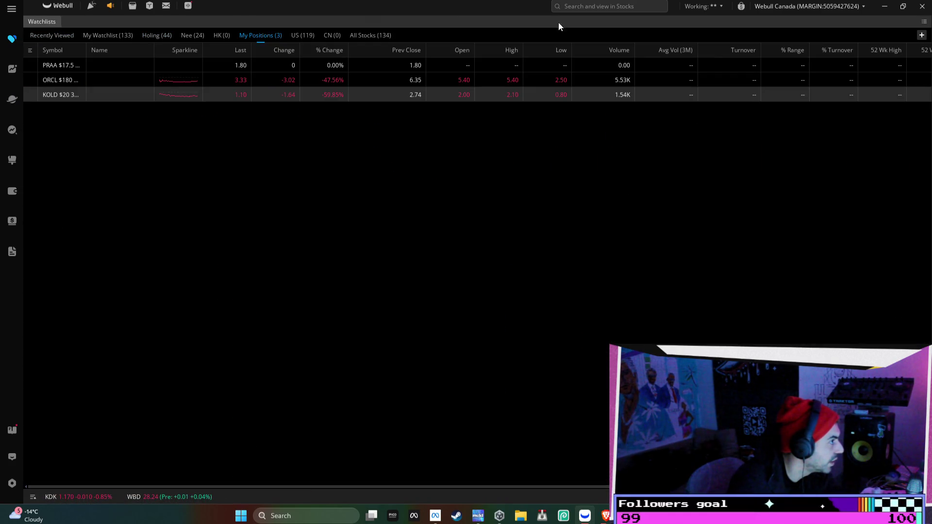
pyautogui.click(595, 7)
# - Reopen KOLD via a 'kold' search and zoom out, compressing the price scale to show the full January drop
pyautogui.write('kold')
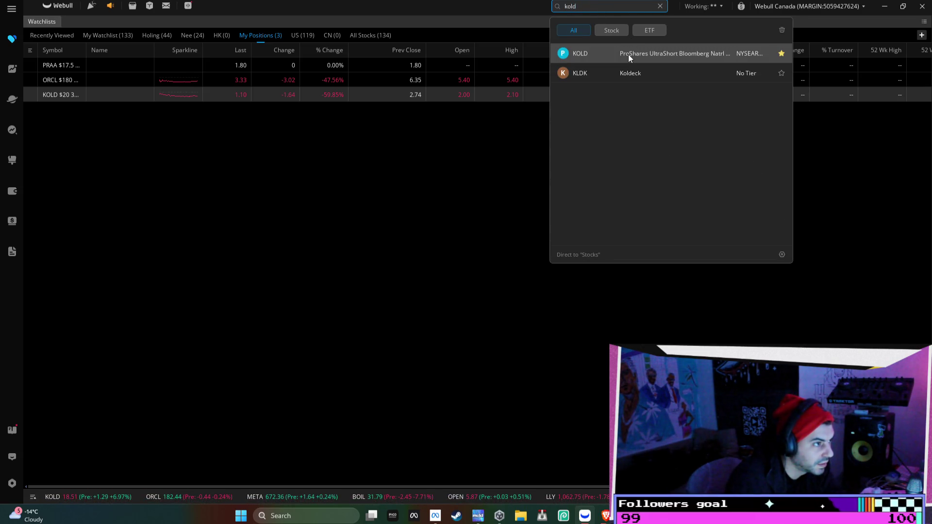
pyautogui.click(628, 54)
pyautogui.scroll(-5, 453, 217)
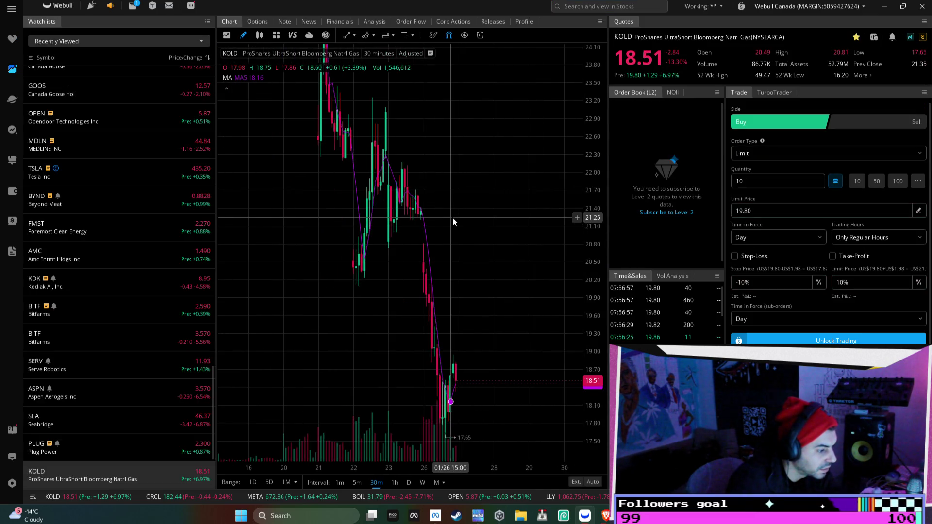
pyautogui.moveTo(604, 124); pyautogui.dragTo(592, 281)
pyautogui.moveTo(460, 211); pyautogui.dragTo(474, 204)
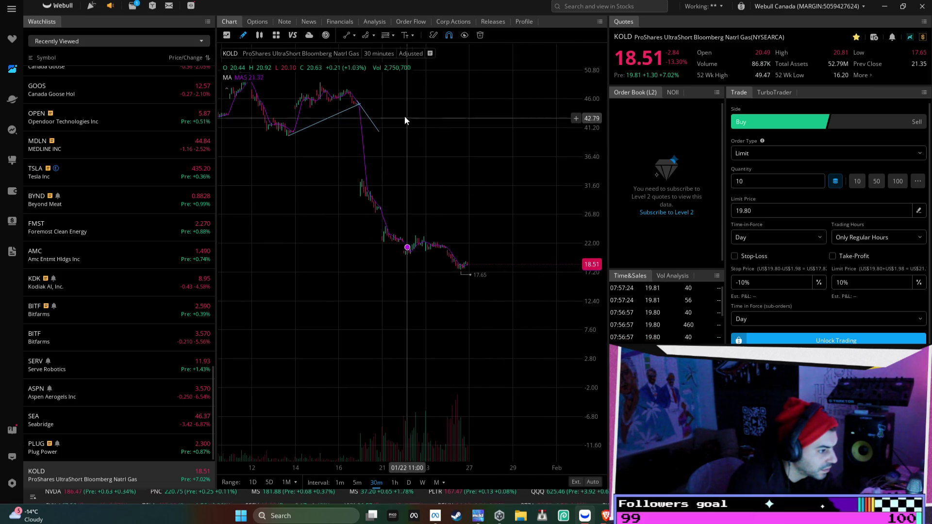
pyautogui.moveTo(593, 126); pyautogui.dragTo(598, 157)
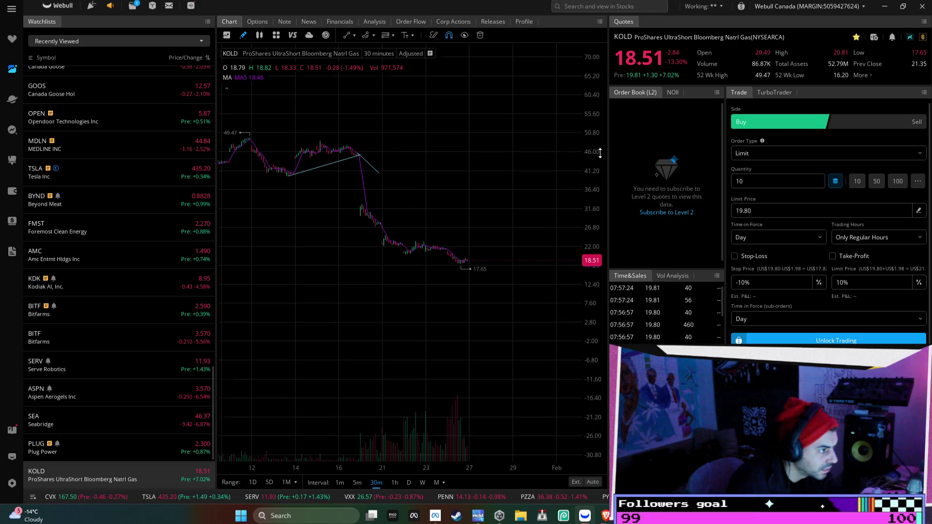
pyautogui.moveTo(399, 147); pyautogui.dragTo(409, 146)
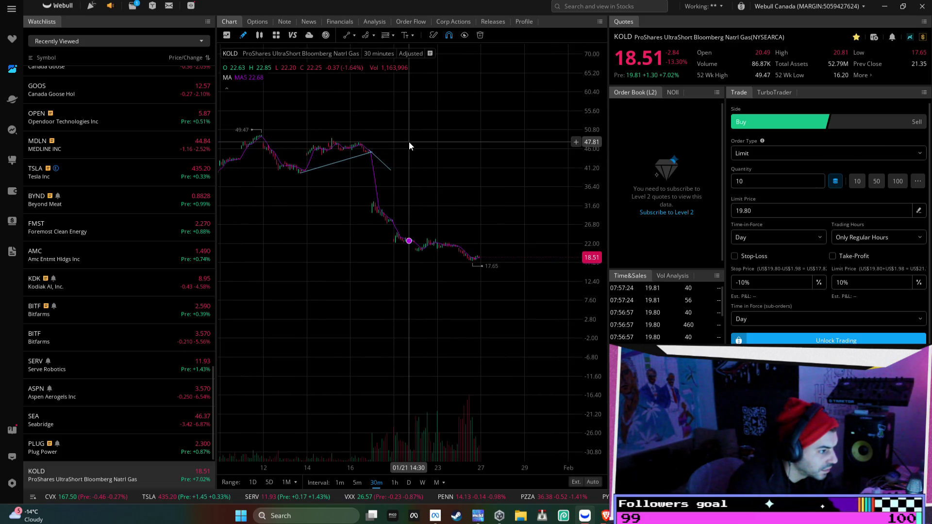
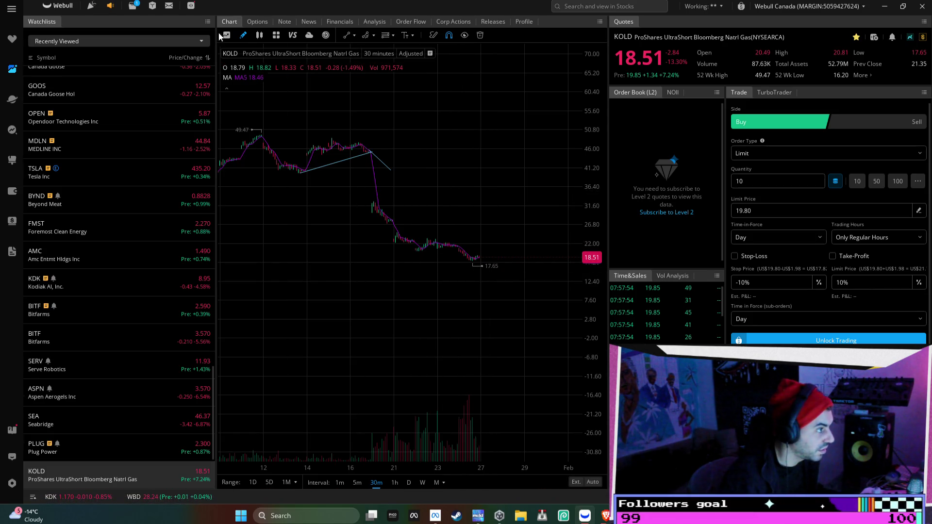
# - Draw a rising trend line on the KOLD chart from the 17.65 low up to about 46
pyautogui.click(347, 35)
pyautogui.click(478, 257)
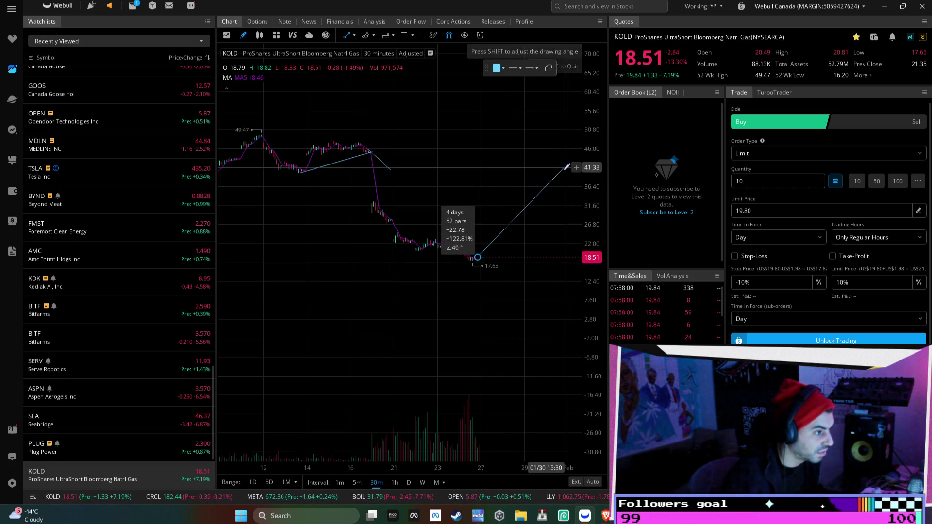
pyautogui.click(563, 149)
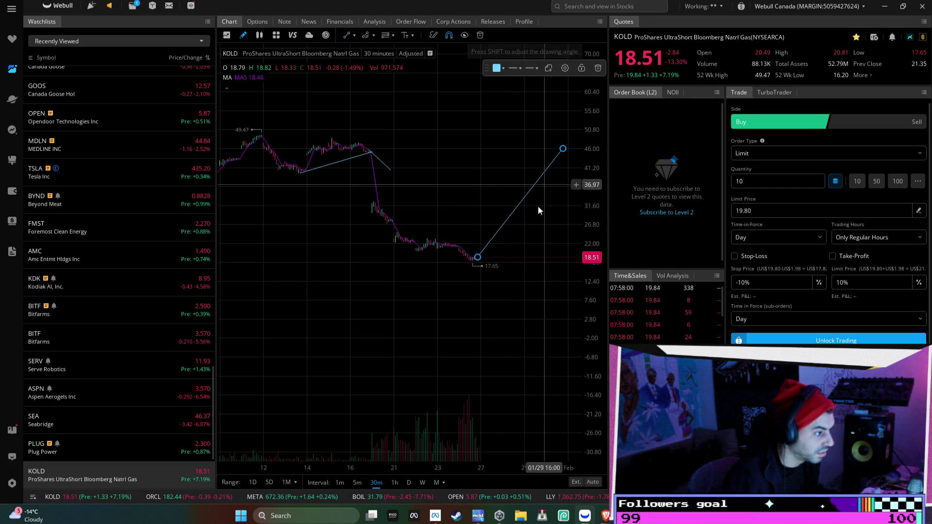
pyautogui.moveTo(601, 510)
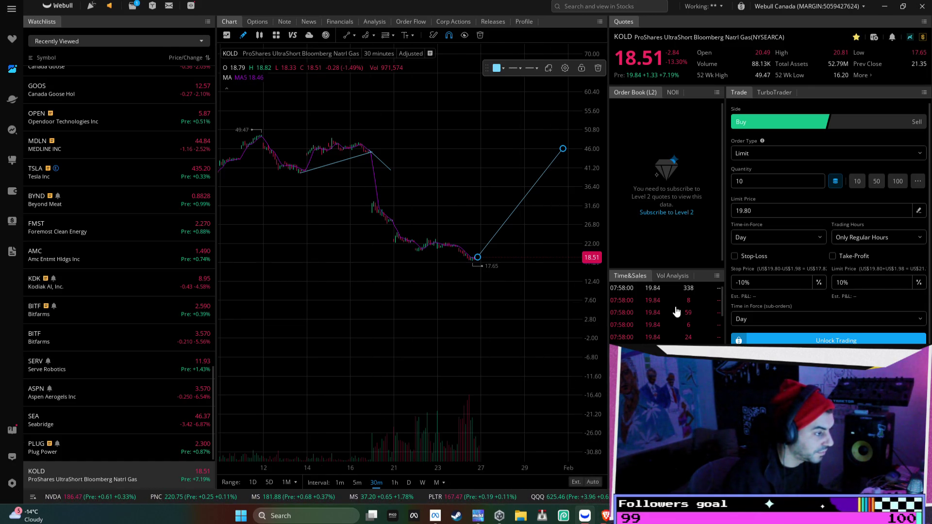
# - Pan the KOLD chart so dates through early February come into view
pyautogui.scroll(-3, 404, 314)
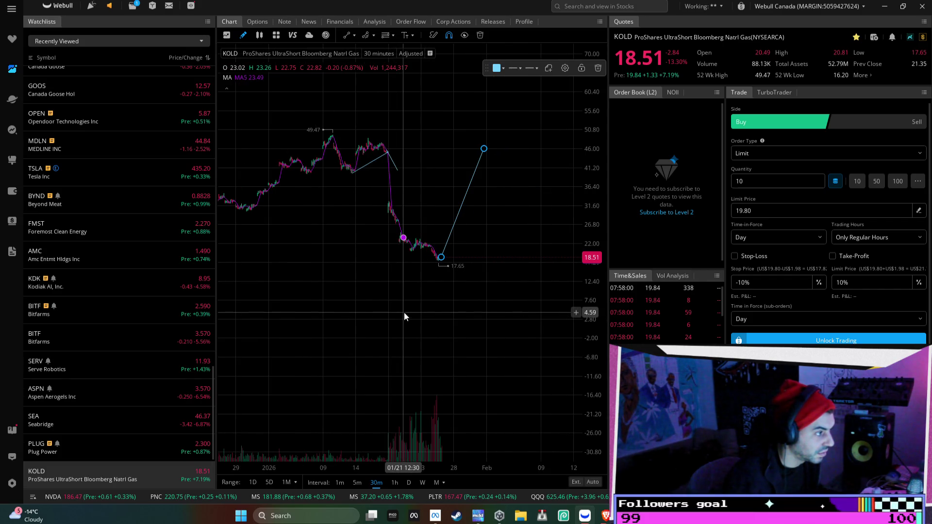
pyautogui.moveTo(356, 308); pyautogui.dragTo(453, 296)
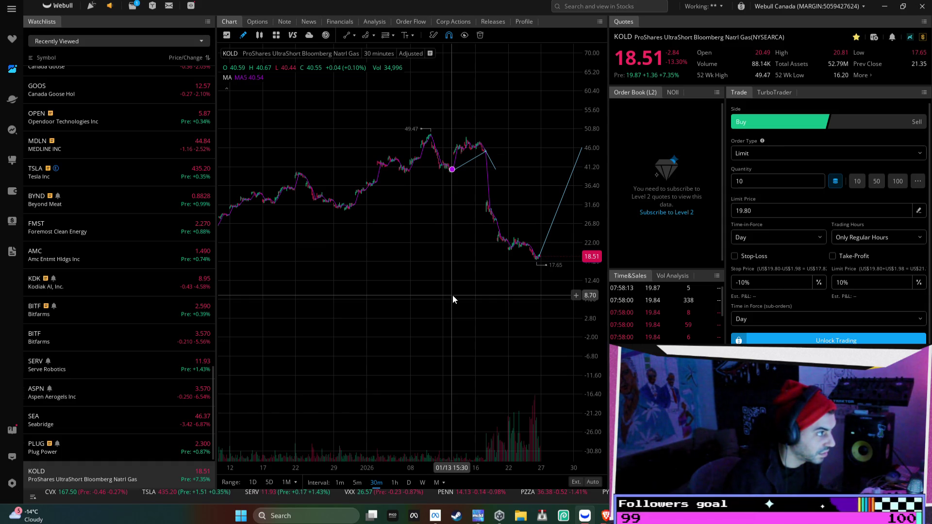
pyautogui.moveTo(453, 295)
pyautogui.mouseDown()
pyautogui.moveTo(435, 287)
pyautogui.moveTo(458, 287)
pyautogui.mouseUp()
pyautogui.moveTo(573, 165)
pyautogui.mouseDown()
pyautogui.moveTo(505, 194)
pyautogui.moveTo(429, 209)
pyautogui.mouseUp()
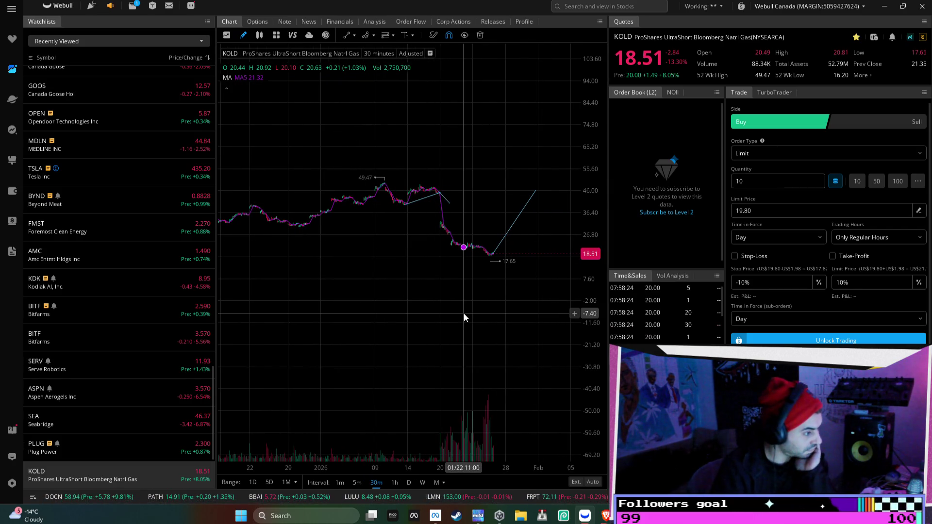
pyautogui.scroll(5, 451, 337)
pyautogui.scroll(-2, 396, 306)
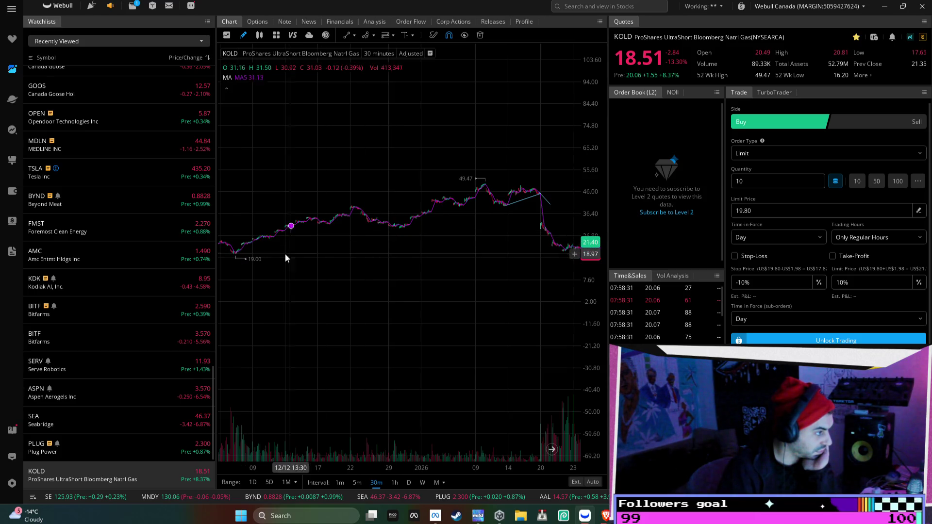
# - Start a December uptrend line at the 19.00 low, panning across the December prices
pyautogui.click(347, 35)
pyautogui.click(253, 253)
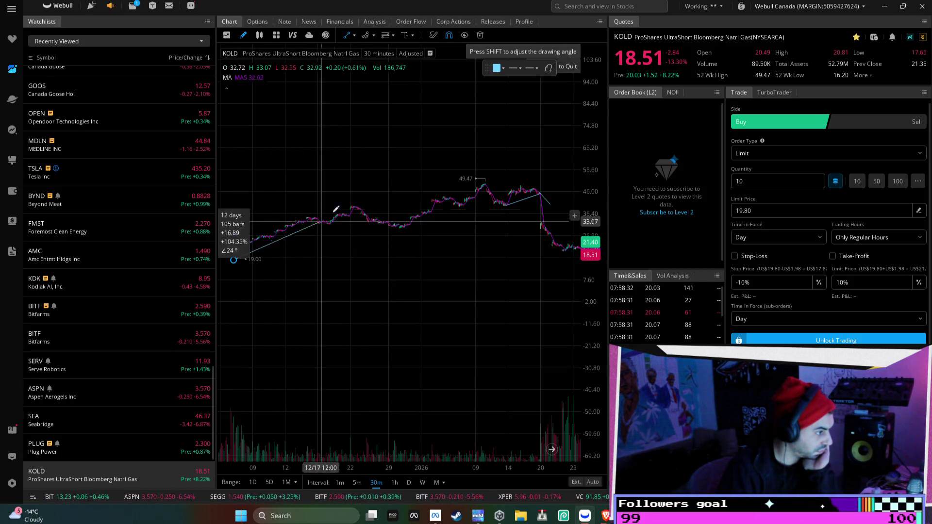
pyautogui.scroll(-10, 396, 284)
pyautogui.moveTo(354, 275); pyautogui.dragTo(485, 271)
pyautogui.moveTo(369, 279); pyautogui.dragTo(463, 275)
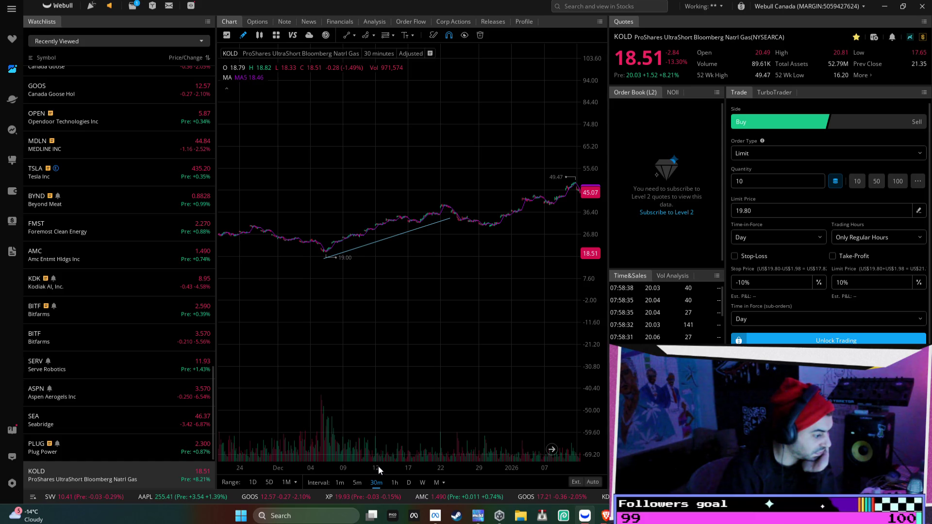
pyautogui.moveTo(427, 435); pyautogui.dragTo(252, 322)
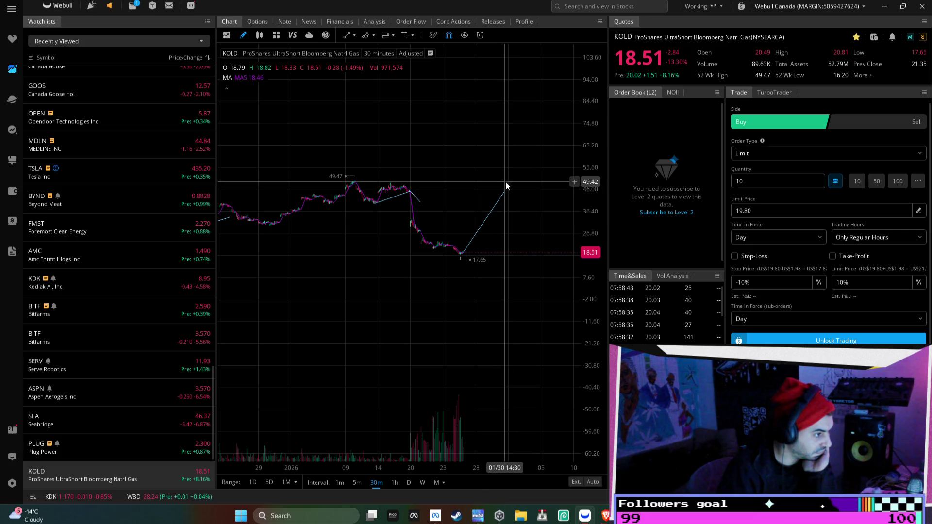
# - Lower the end of the 17.65 rising line to a gentler slope and narrow to recent days
pyautogui.moveTo(508, 189); pyautogui.dragTo(538, 220)
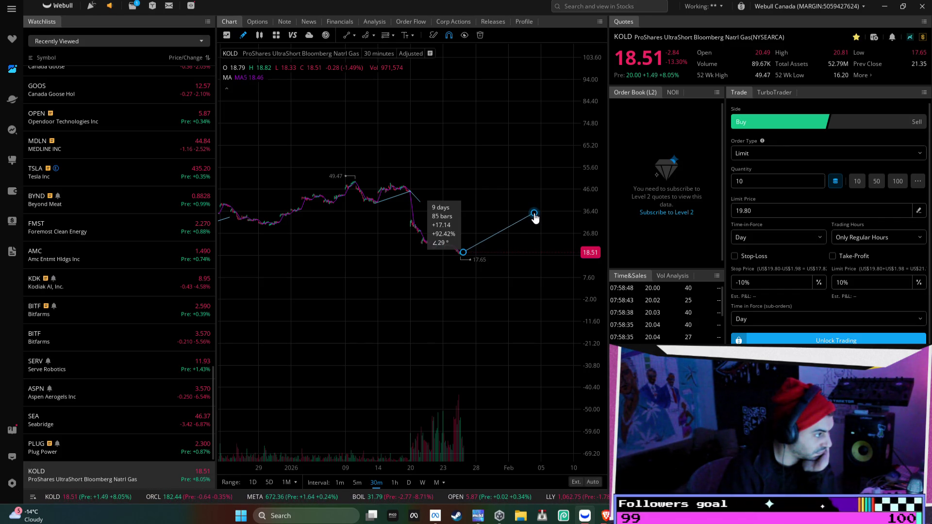
pyautogui.moveTo(540, 220); pyautogui.dragTo(539, 217)
pyautogui.scroll(3, 519, 316)
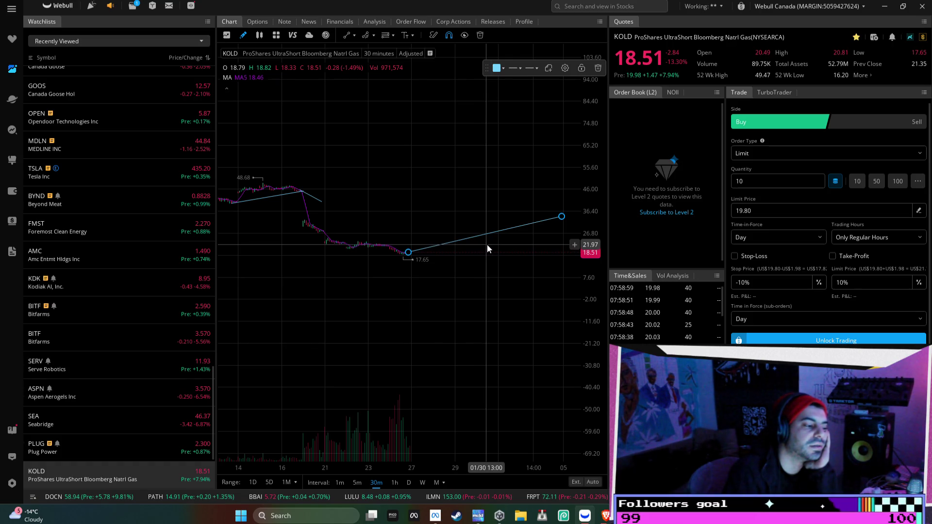
pyautogui.scroll(3, 487, 245)
pyautogui.moveTo(586, 194)
pyautogui.mouseDown()
pyautogui.moveTo(586, 162)
pyautogui.moveTo(585, 192)
pyautogui.mouseUp()
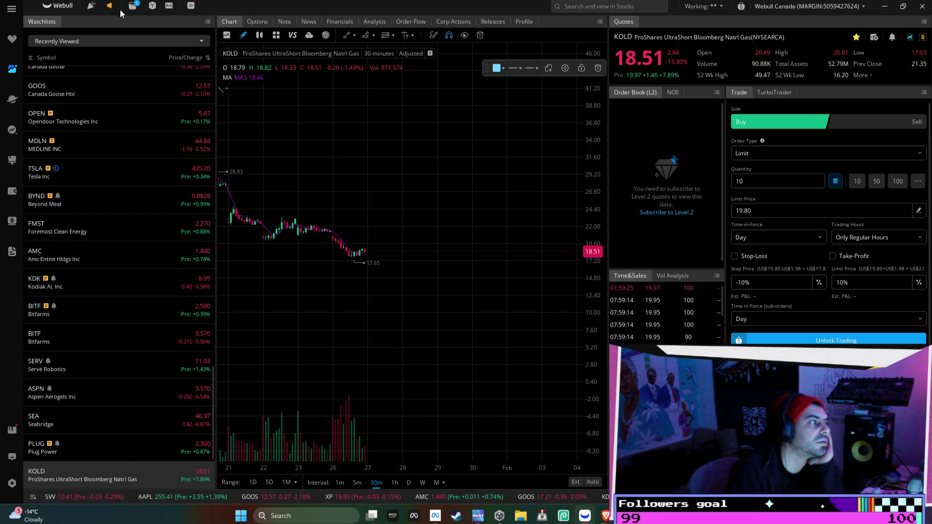
# - Open the KOLD $20 30 Jan 26 call from My Positions to show its chart
pyautogui.click(12, 38)
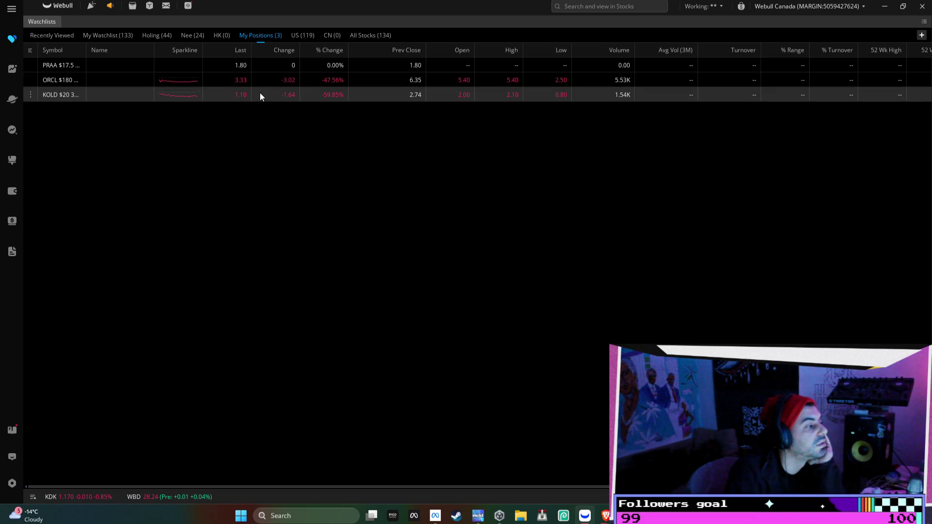
pyautogui.doubleClick(133, 97)
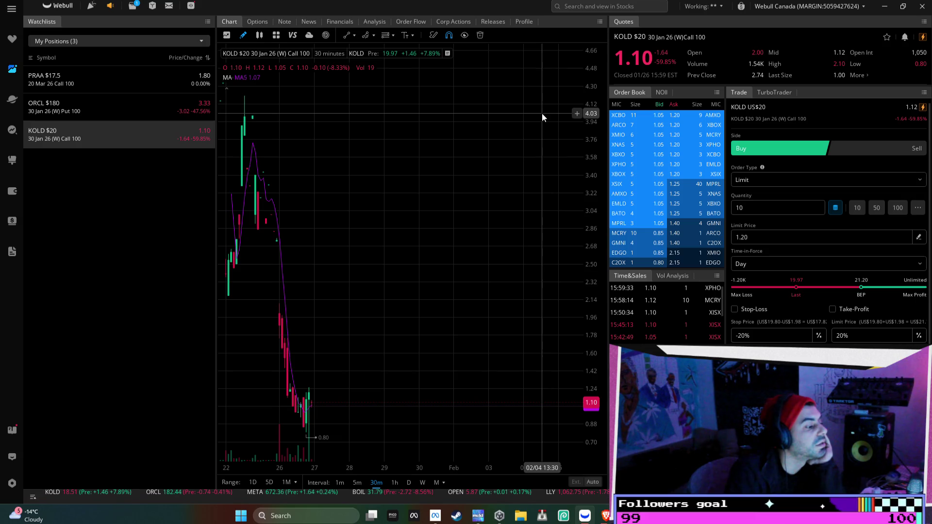
# - Draw a rising trend line on the $20 call chart from its recent low toward 4.12
pyautogui.scroll(3, 542, 117)
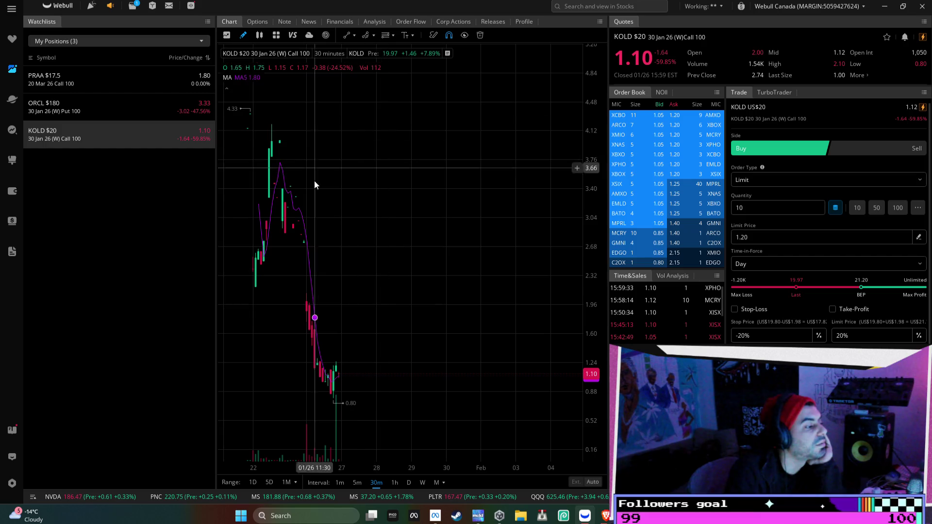
pyautogui.click(346, 35)
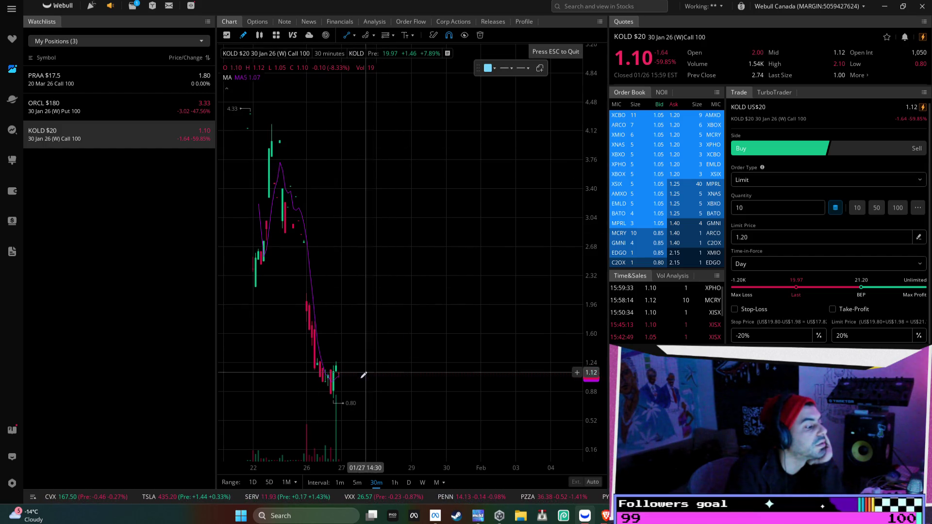
pyautogui.click(342, 375)
pyautogui.click(532, 130)
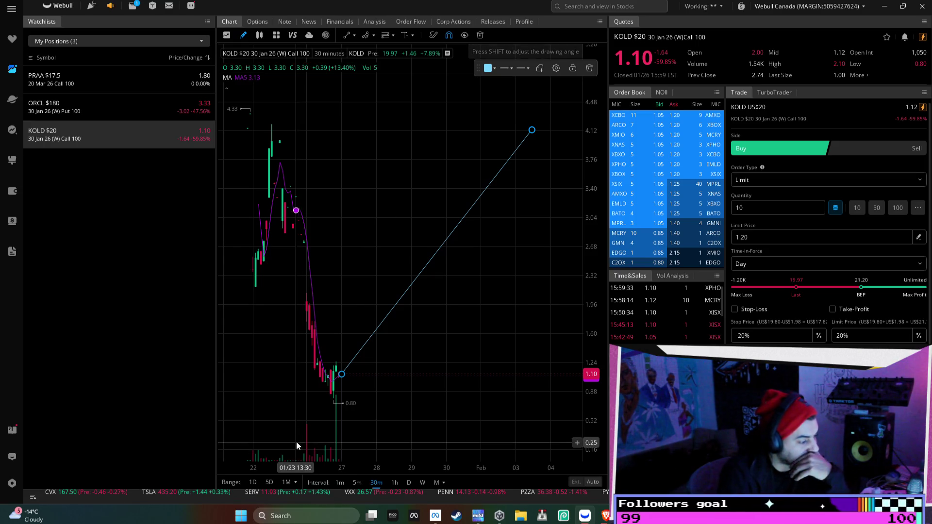
# - Zoom the call chart in and out, then minimize Webull to reach the browser
pyautogui.scroll(-1, 387, 408)
pyautogui.scroll(5, 388, 410)
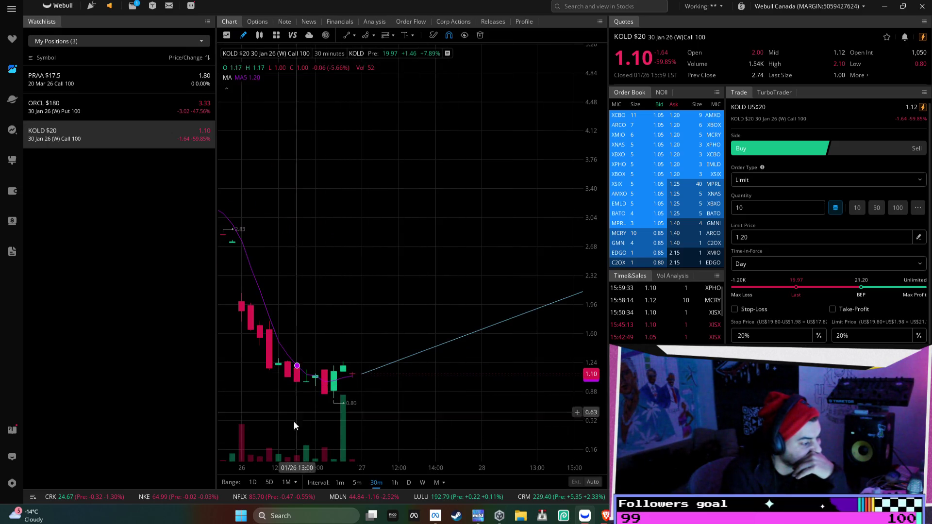
pyautogui.scroll(-3, 415, 417)
pyautogui.scroll(-3, 415, 414)
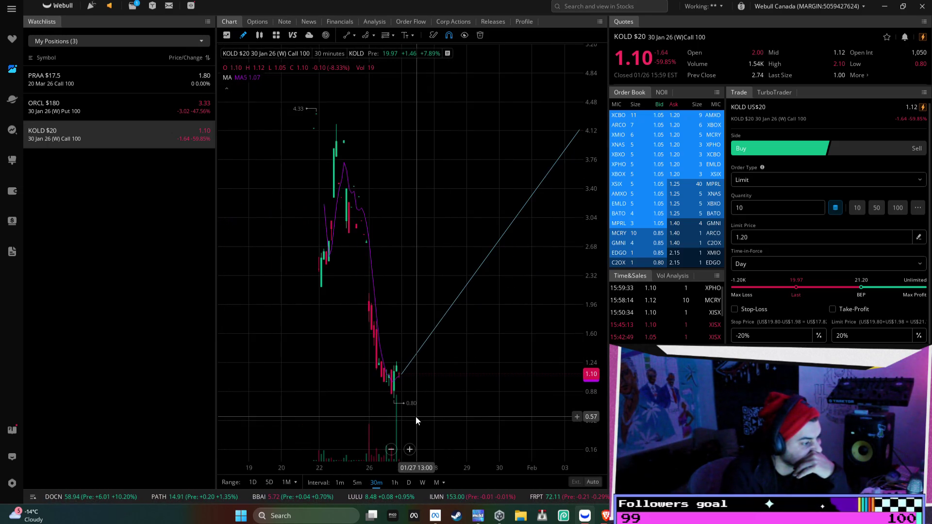
pyautogui.scroll(-1, 446, 380)
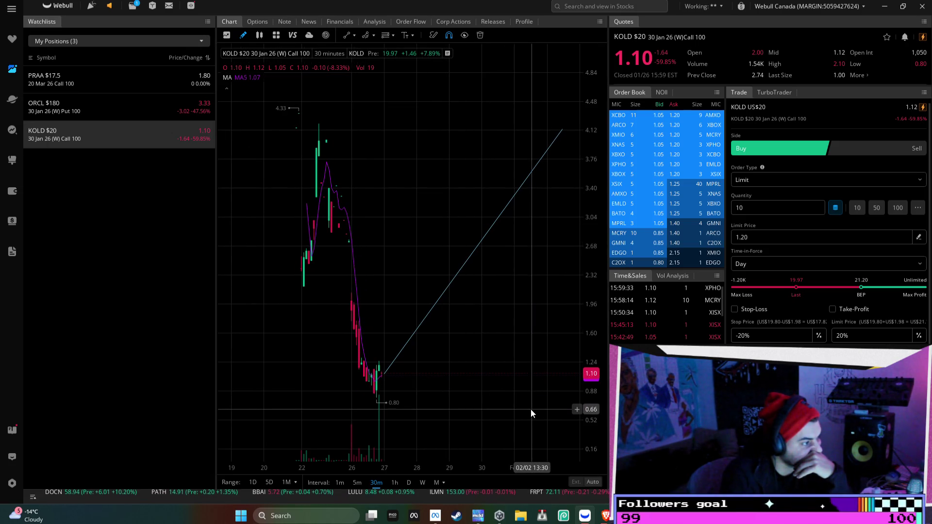
pyautogui.scroll(4, 346, 340)
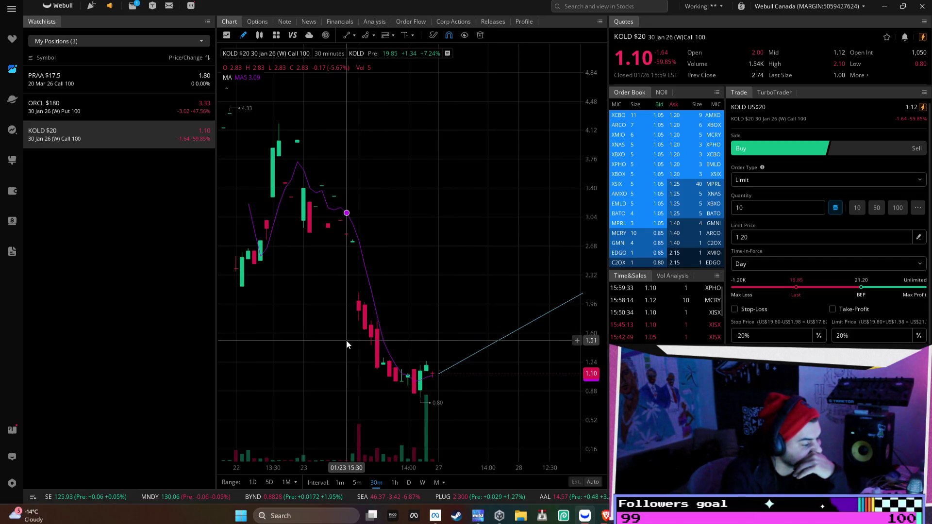
pyautogui.scroll(-3, 346, 341)
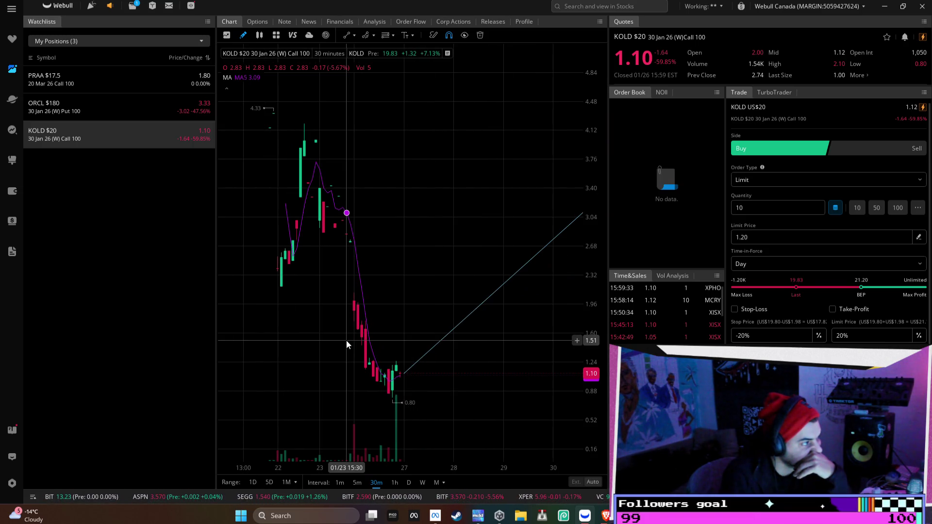
pyautogui.scroll(-1, 345, 340)
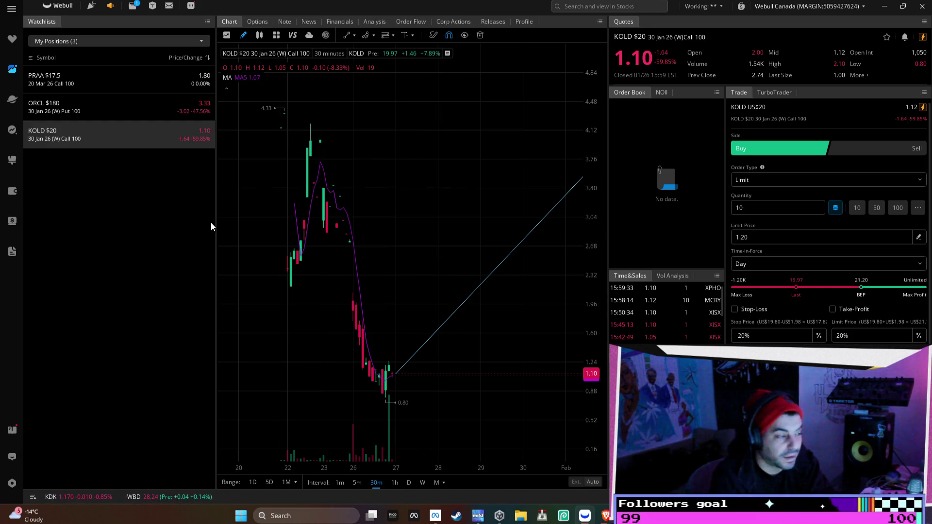
pyautogui.click(883, 6)
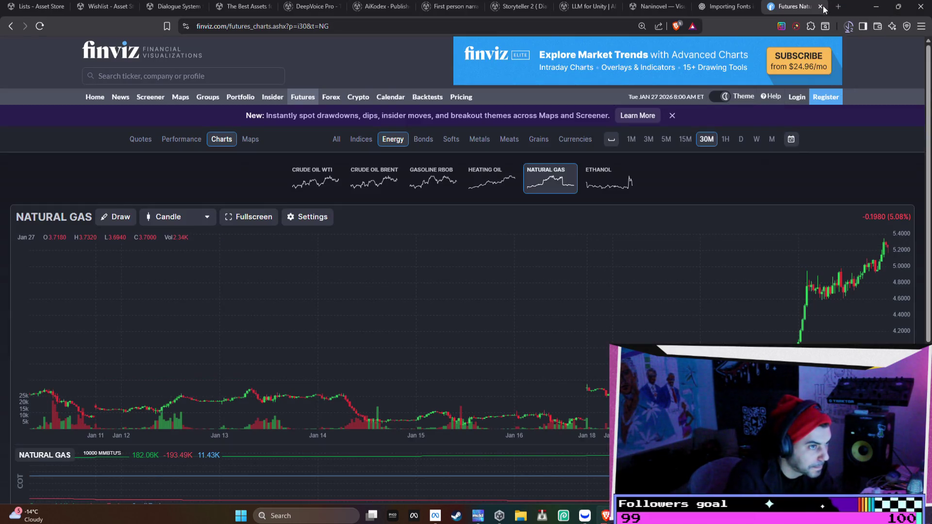
# - Close the Naninovel and LLM for Unity product tabs
pyautogui.click(849, 28)
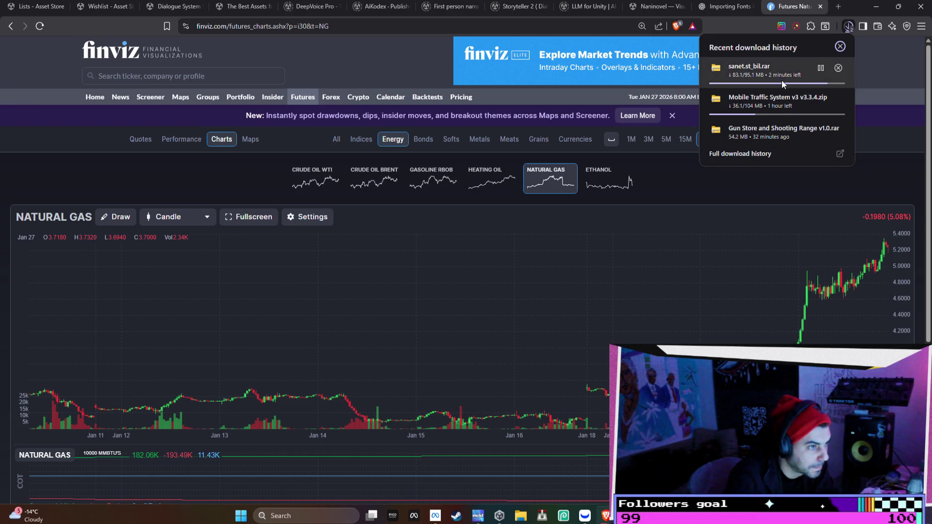
pyautogui.click(713, 10)
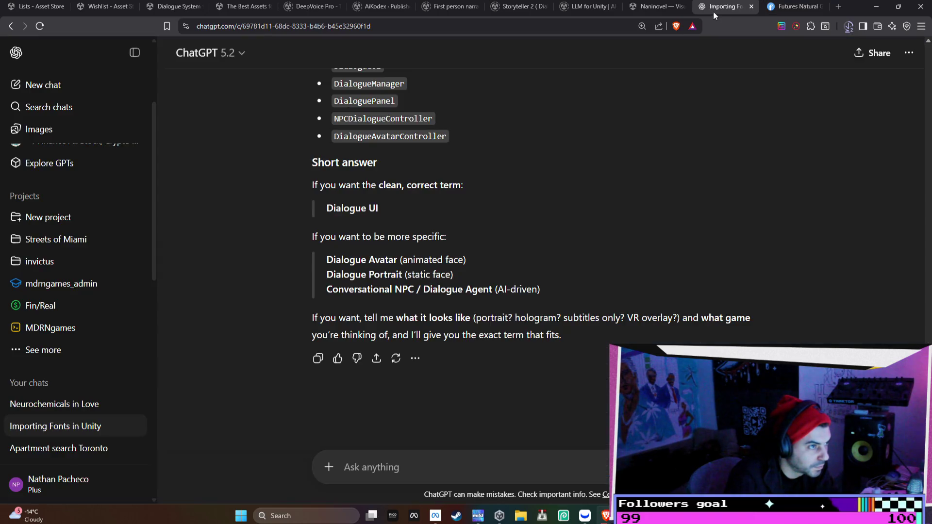
pyautogui.click(662, 9)
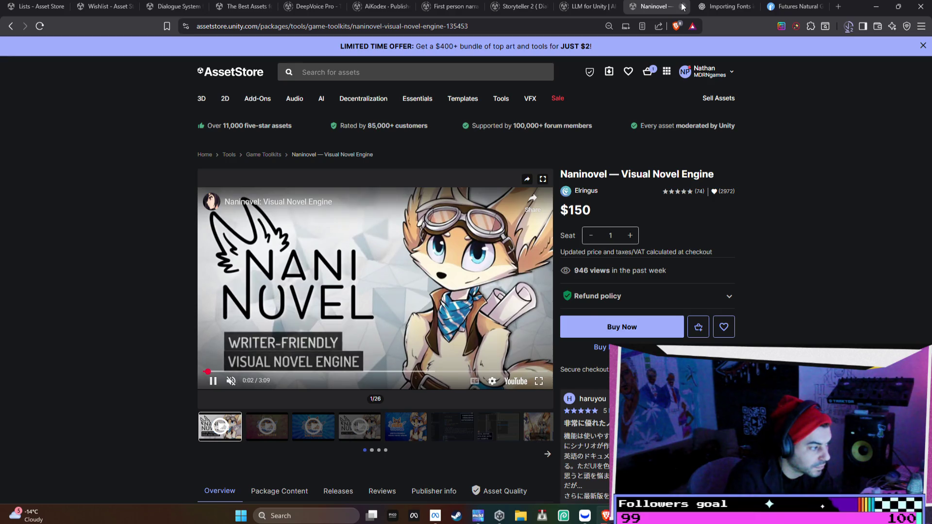
pyautogui.click(683, 7)
pyautogui.click(589, 13)
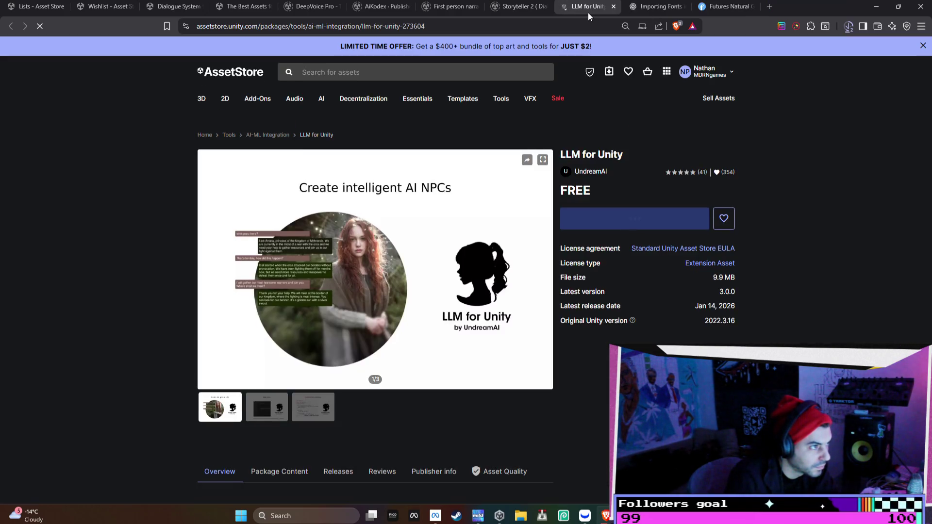
pyautogui.click(613, 7)
# - Review Storyteller 2, cancelling its express purchase and opening its save-to-list options, then close it
pyautogui.click(518, 14)
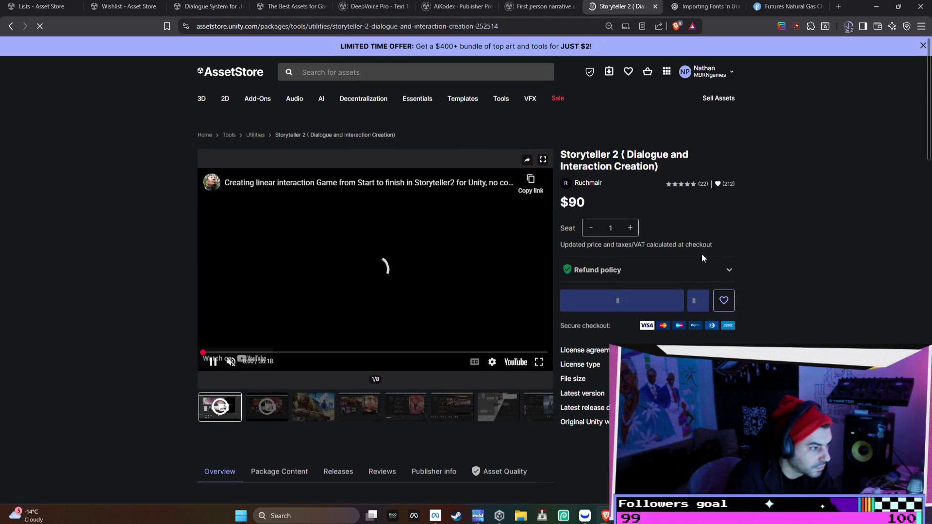
pyautogui.click(704, 268)
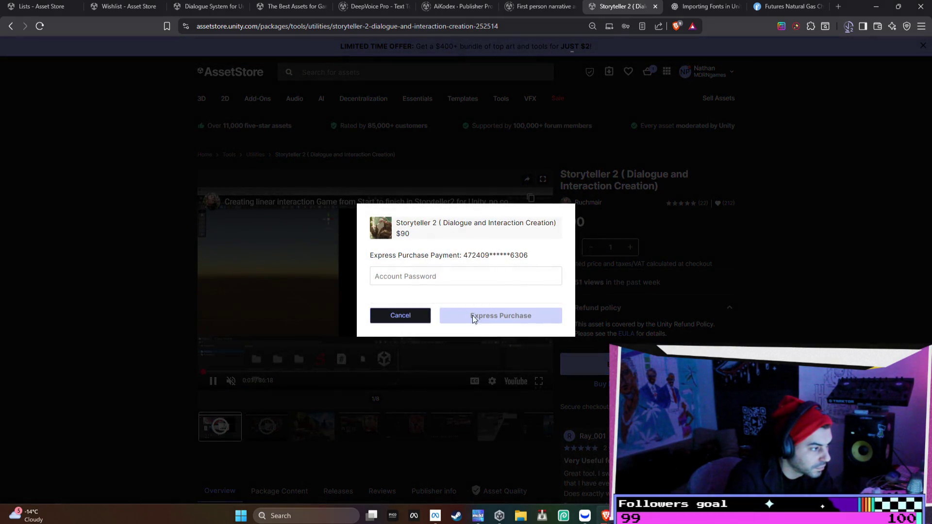
pyautogui.click(405, 321)
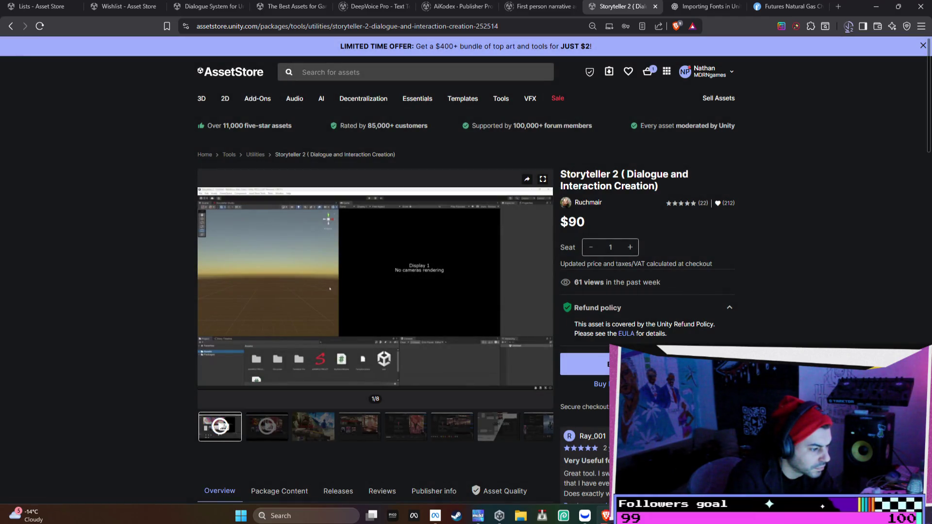
pyautogui.click(718, 203)
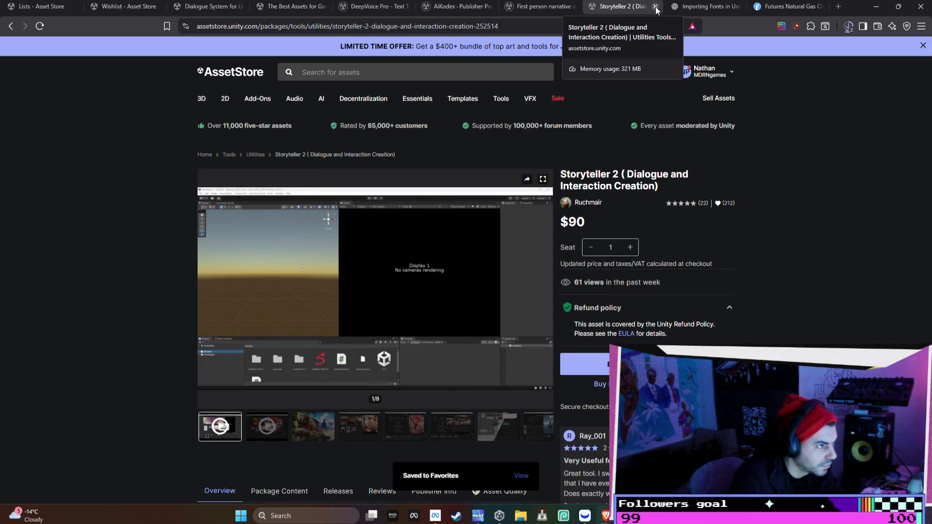
pyautogui.click(655, 7)
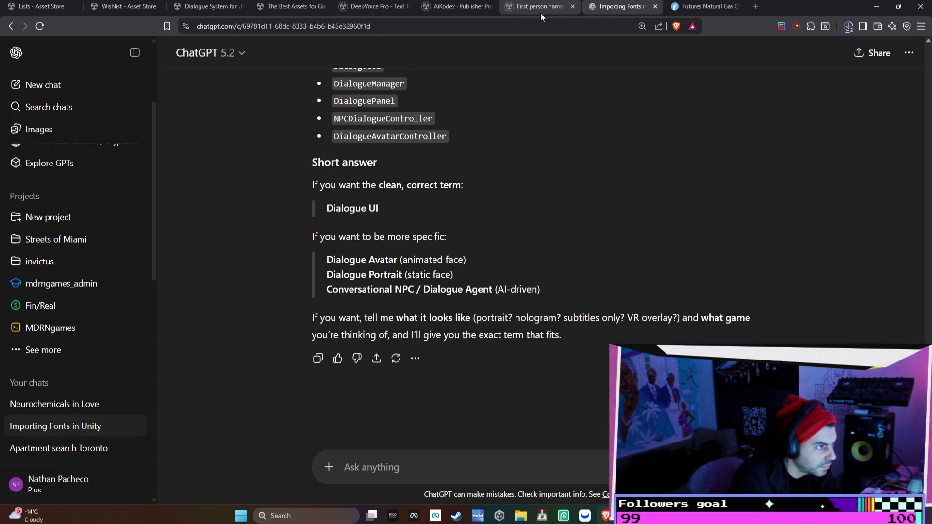
# - Save the first-person narrative asset to Favorites and close its page
pyautogui.click(539, 10)
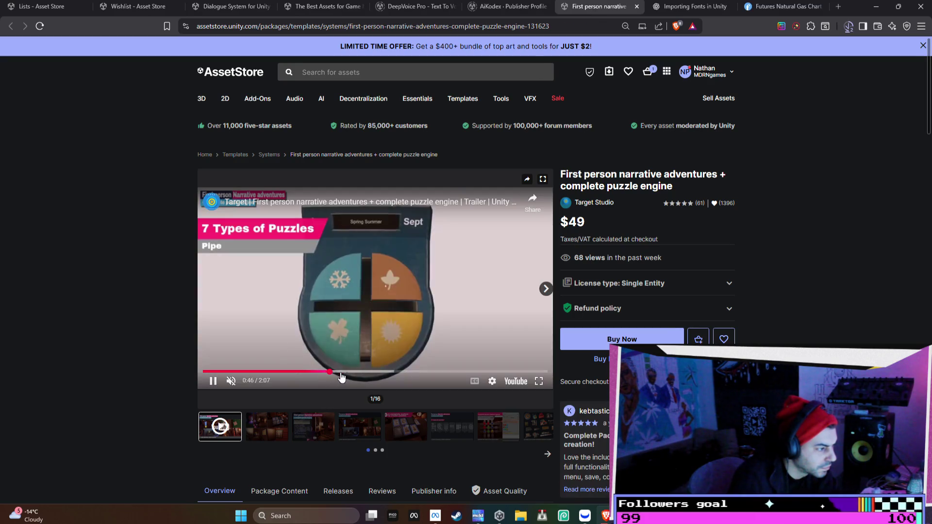
pyautogui.click(724, 339)
pyautogui.click(416, 235)
pyautogui.click(577, 384)
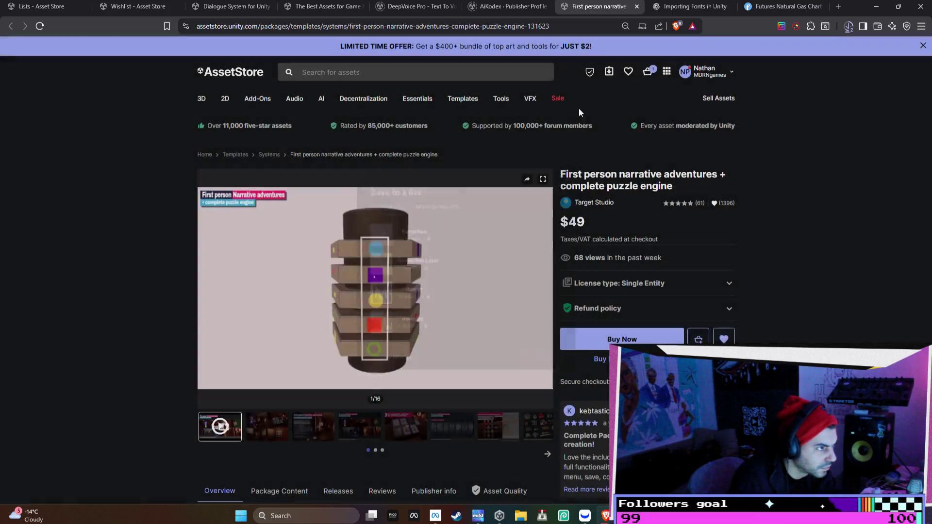
pyautogui.click(637, 7)
# - From the AiKodex publisher page, open DeepVoice Pro - Text To Voice and save it to Favorites
pyautogui.click(487, 7)
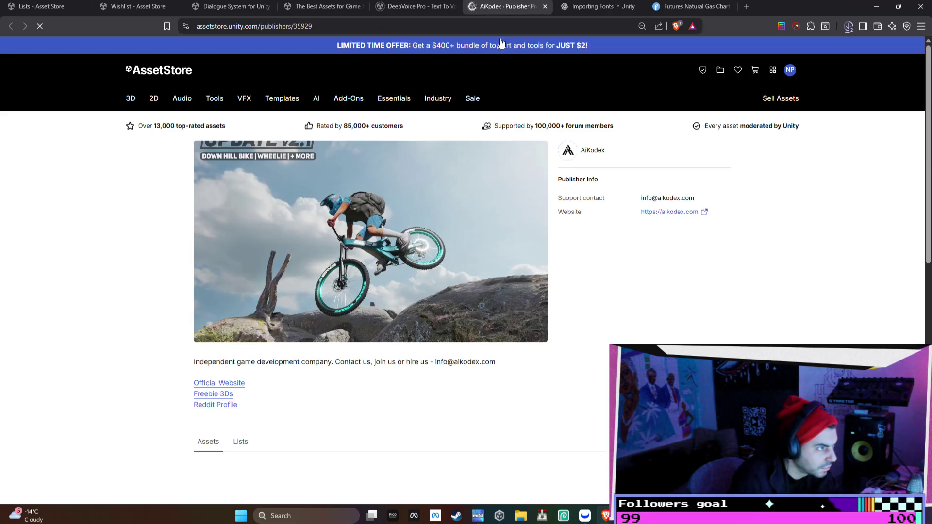
pyautogui.scroll(-5, 506, 48)
pyautogui.scroll(3, 508, 189)
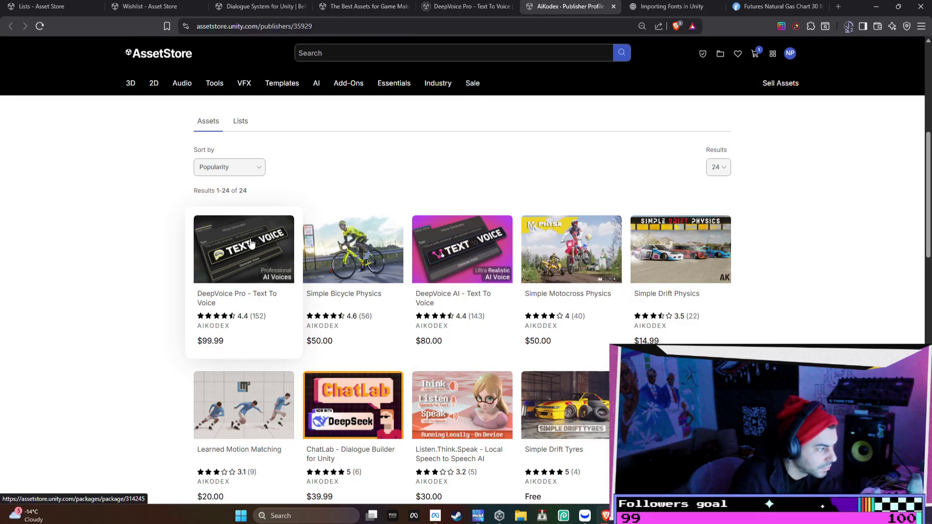
pyautogui.click(251, 243)
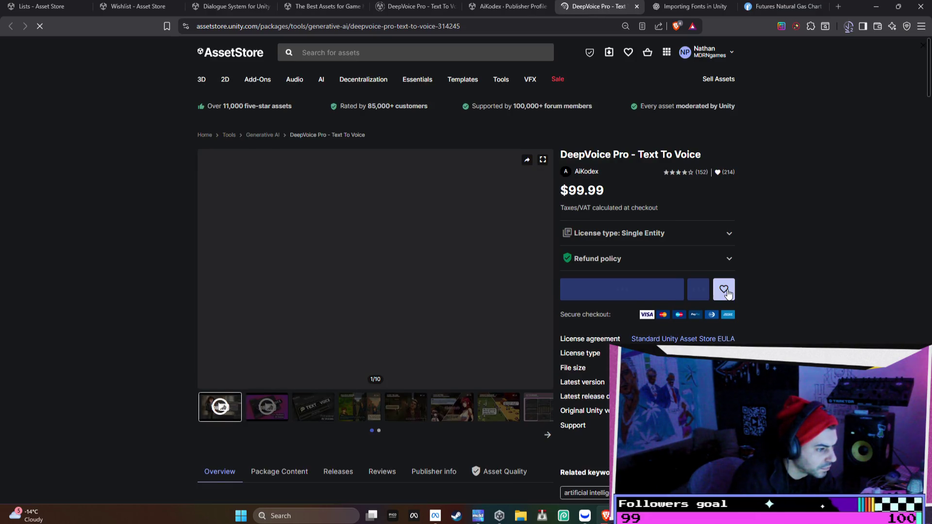
pyautogui.click(727, 292)
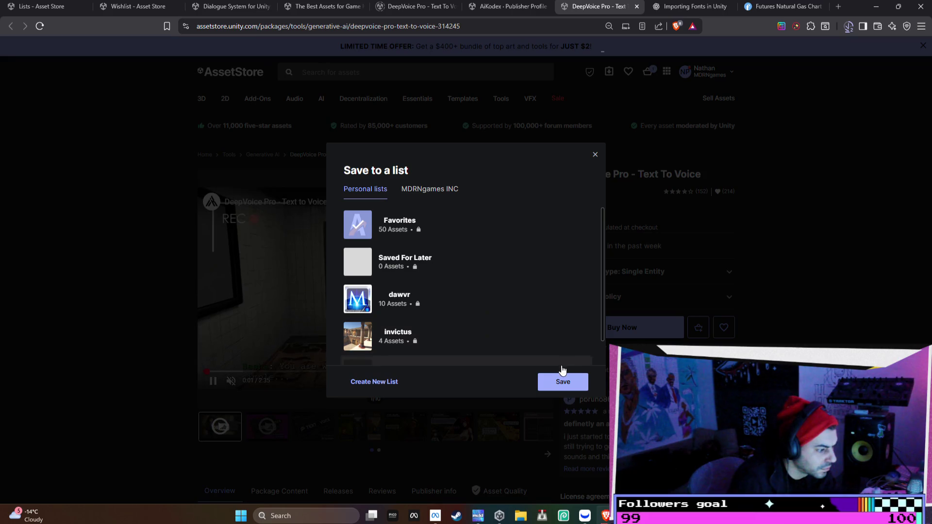
pyautogui.click(561, 377)
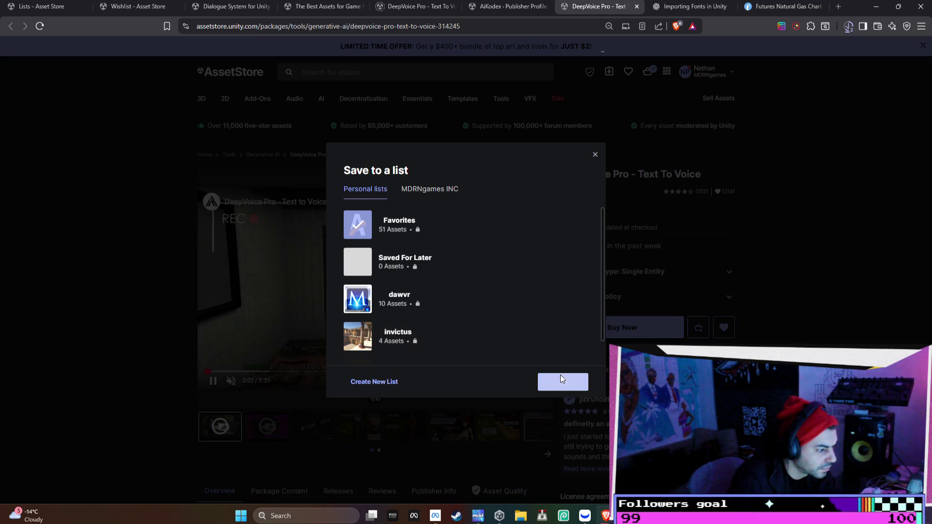
pyautogui.click(596, 155)
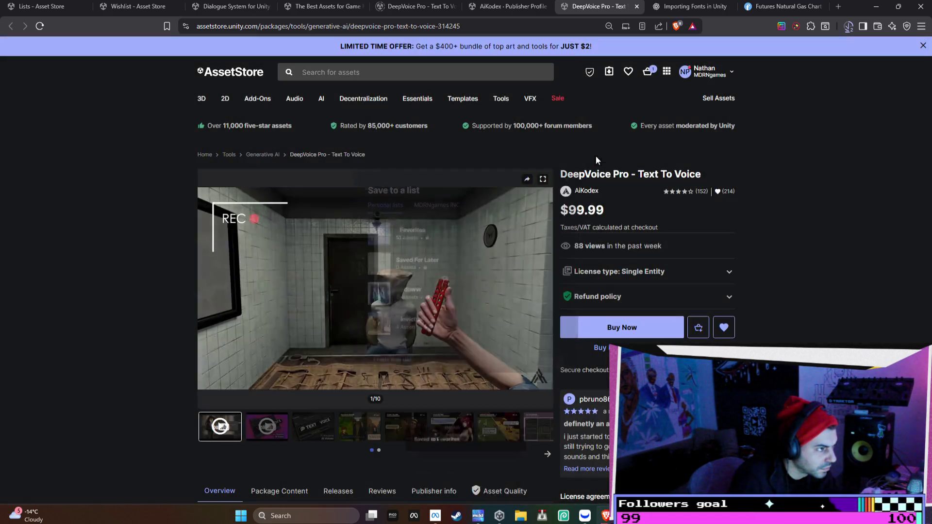
# - Close the DeepVoice Pro and AiKodex publisher tabs
pyautogui.click(637, 7)
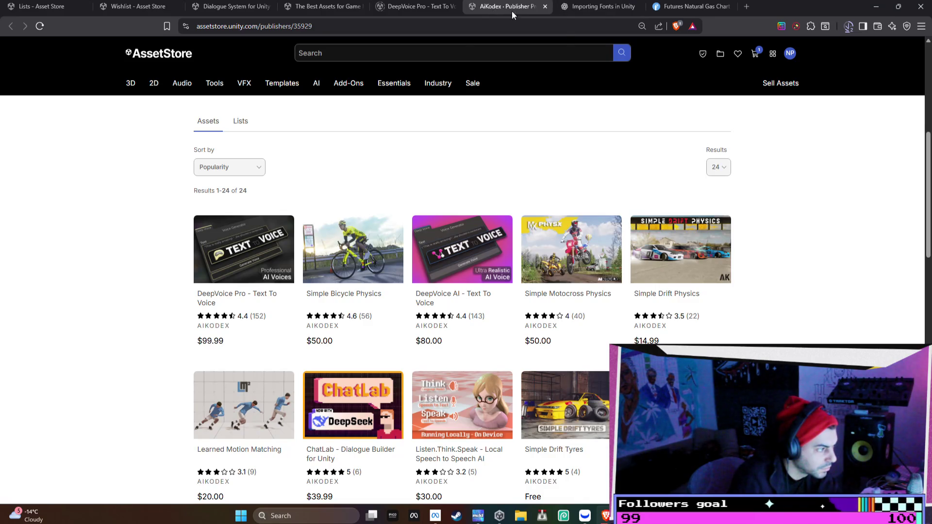
pyautogui.click(544, 6)
pyautogui.click(413, 8)
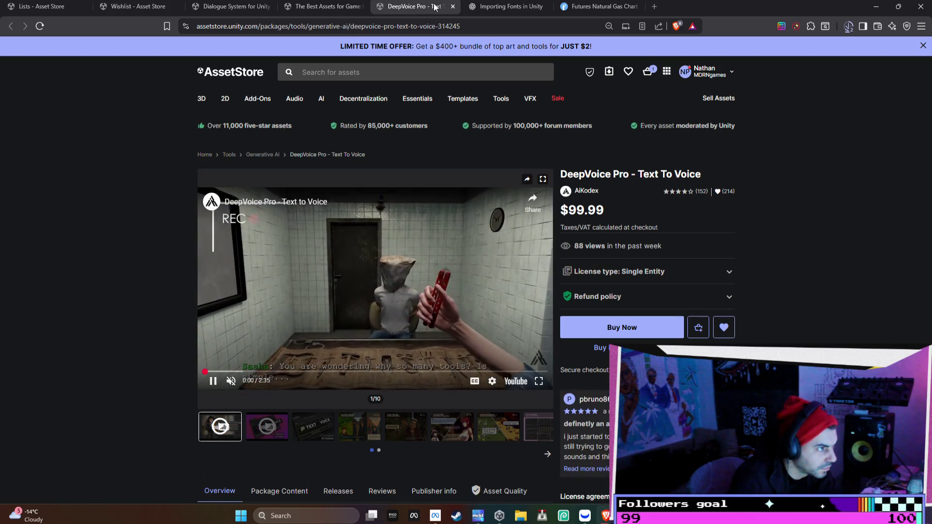
pyautogui.click(453, 6)
# - Close the leftover DeepVoice Pro page and open the 2D RPG Kit in a new tab
pyautogui.click(335, 6)
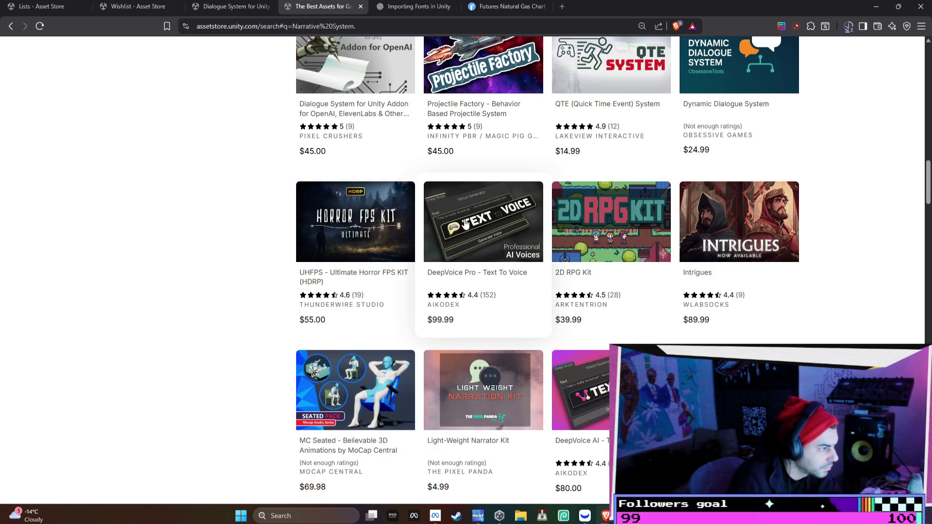
pyautogui.scroll(3, 466, 225)
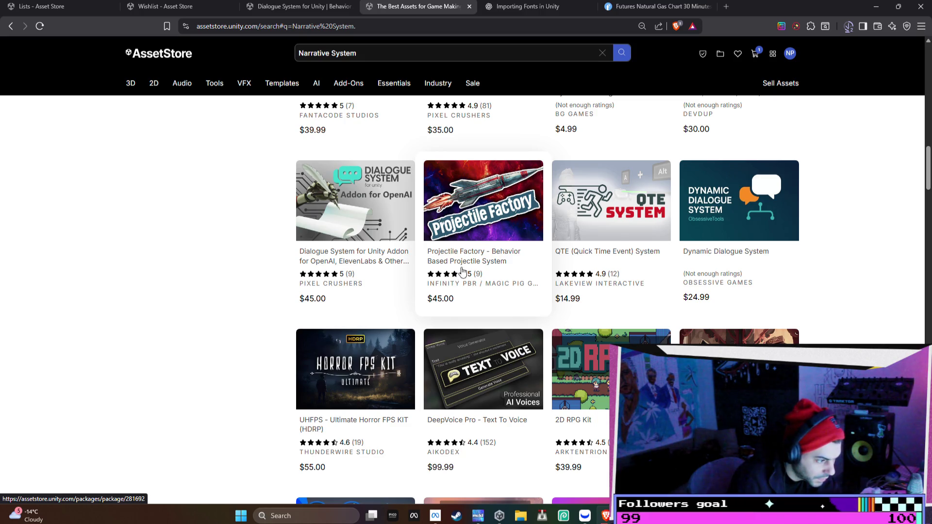
pyautogui.scroll(-1, 668, 317)
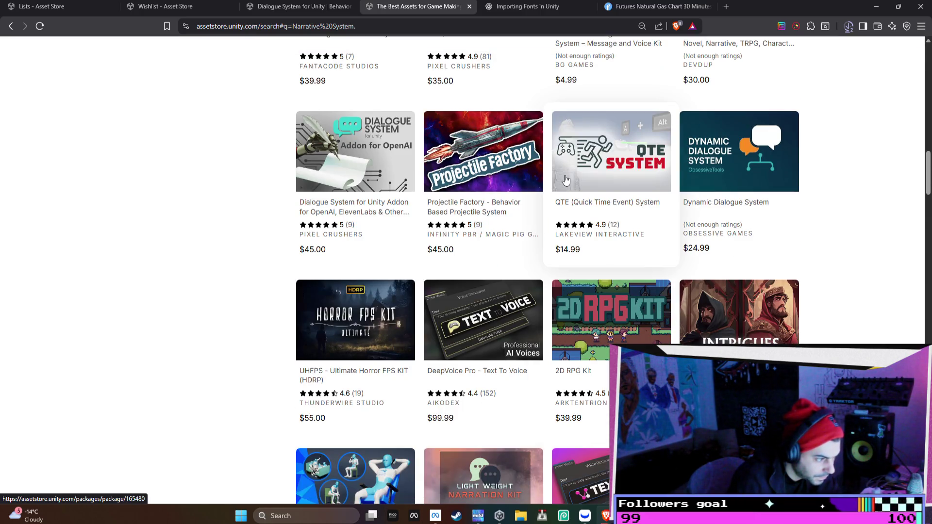
pyautogui.click(592, 323)
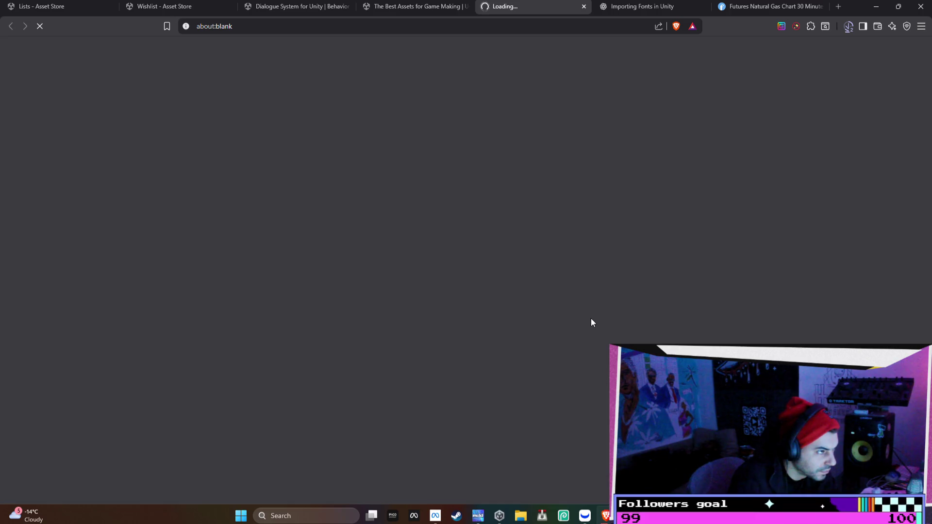
pyautogui.click(401, 7)
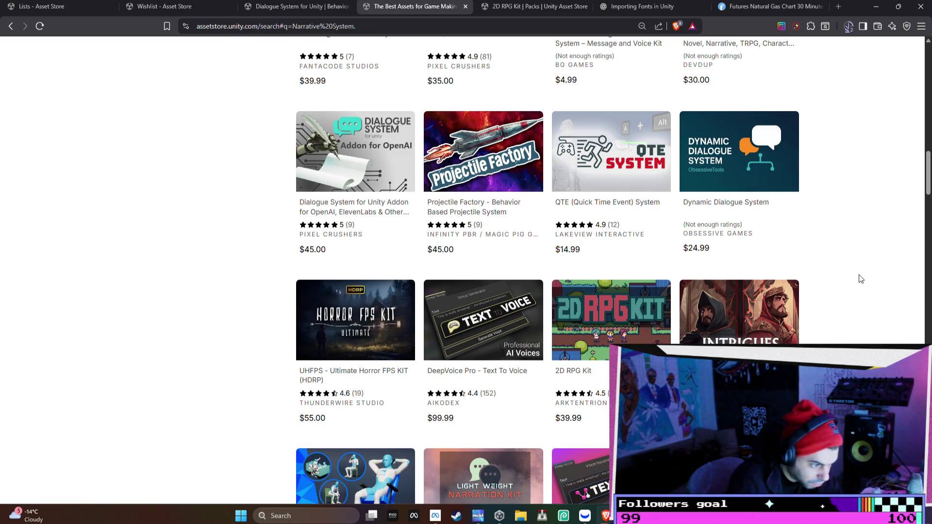
# - Open Intrigues in a new tab, page through its image gallery, and close it
pyautogui.rightClick(751, 304)
pyautogui.click(796, 311)
pyautogui.scroll(-2, 773, 318)
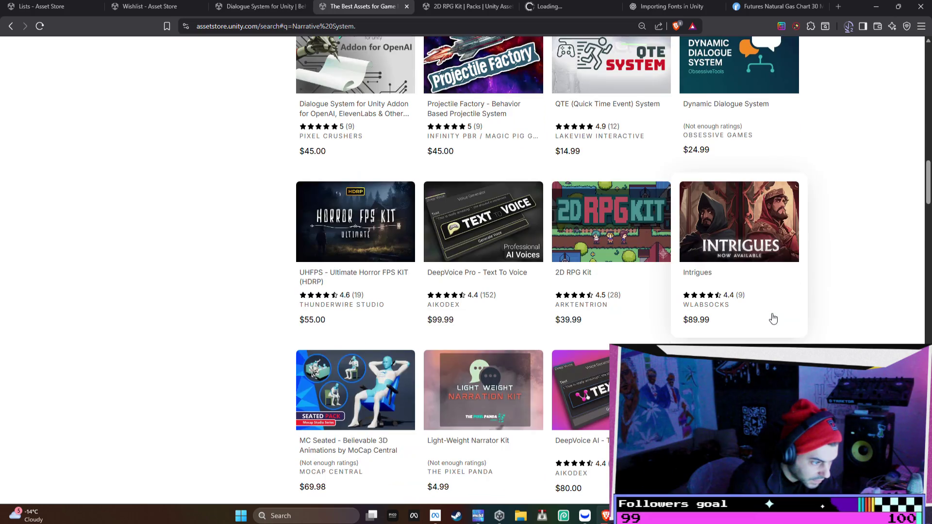
pyautogui.click(581, 10)
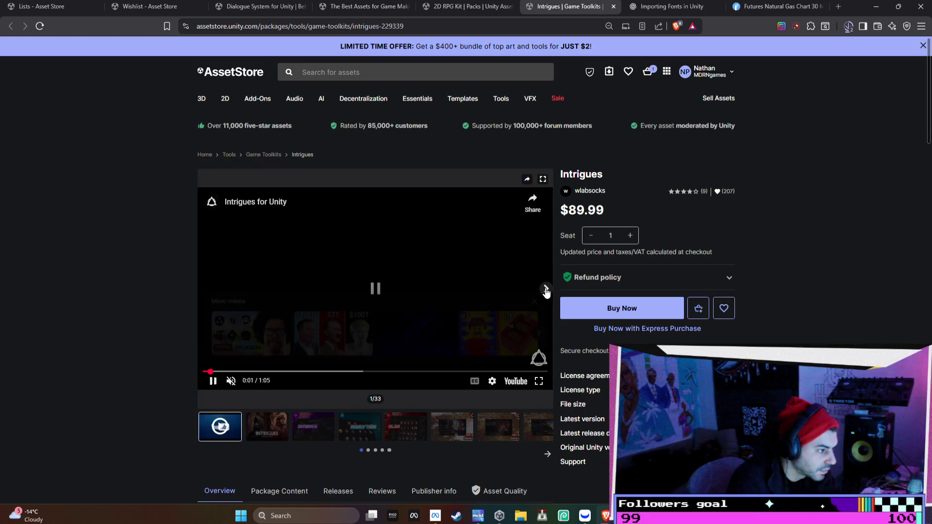
pyautogui.click(546, 290)
pyautogui.click(546, 290)
pyautogui.click(547, 289)
pyautogui.click(546, 289)
pyautogui.click(546, 290)
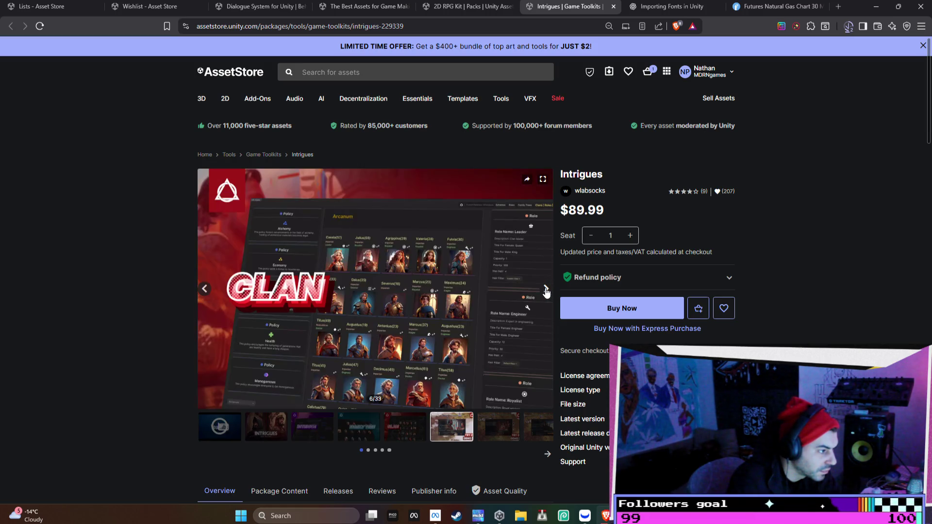
pyautogui.click(547, 289)
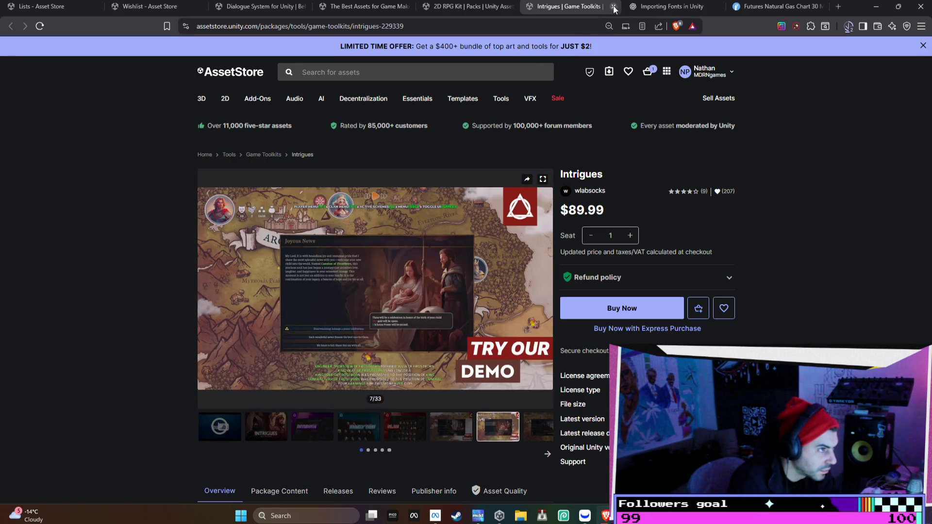
pyautogui.click(614, 7)
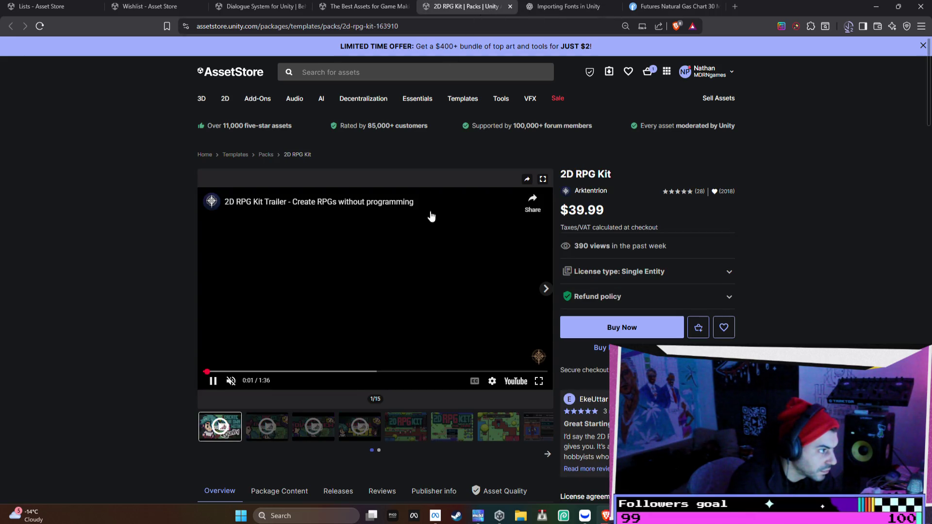
# - Seek the 2D RPG Kit trailer ahead to 1:03, then close its product page
pyautogui.click(339, 372)
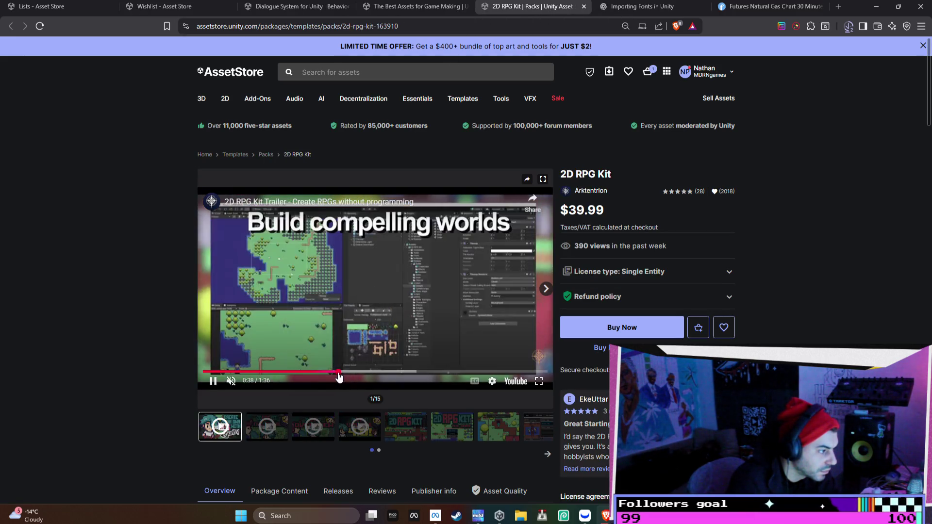
pyautogui.click(370, 372)
pyautogui.click(424, 364)
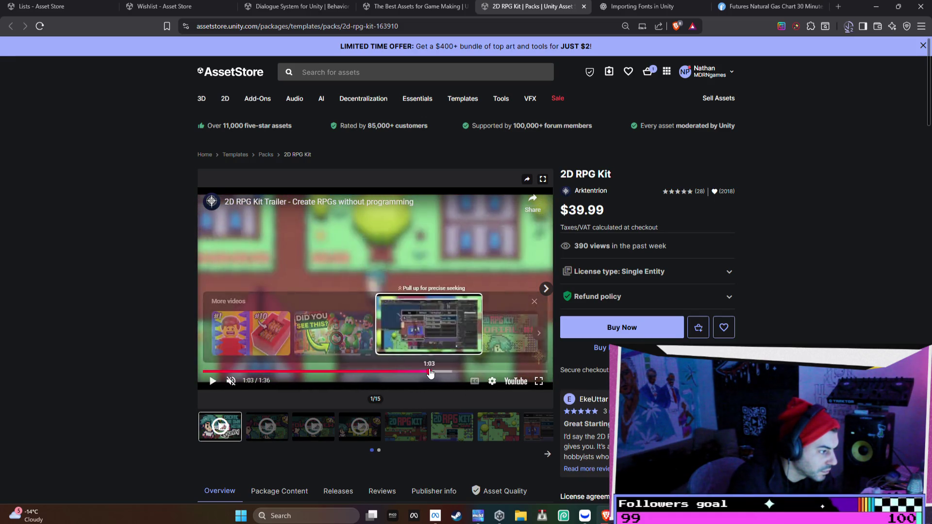
pyautogui.click(430, 372)
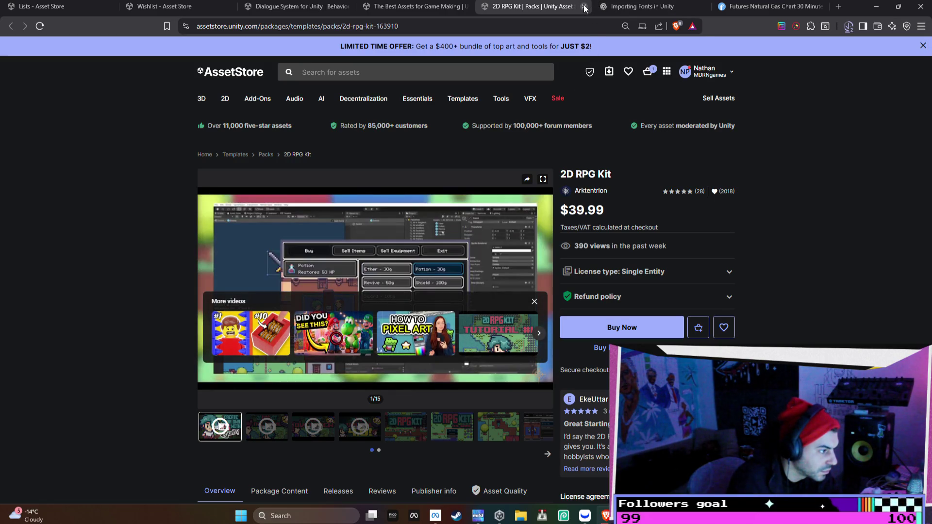
pyautogui.click(584, 6)
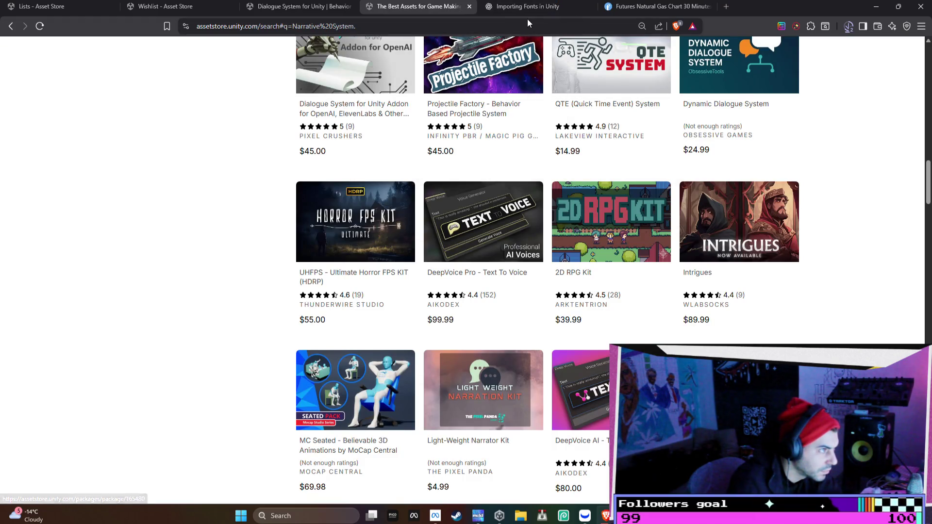
pyautogui.scroll(-2, 515, 184)
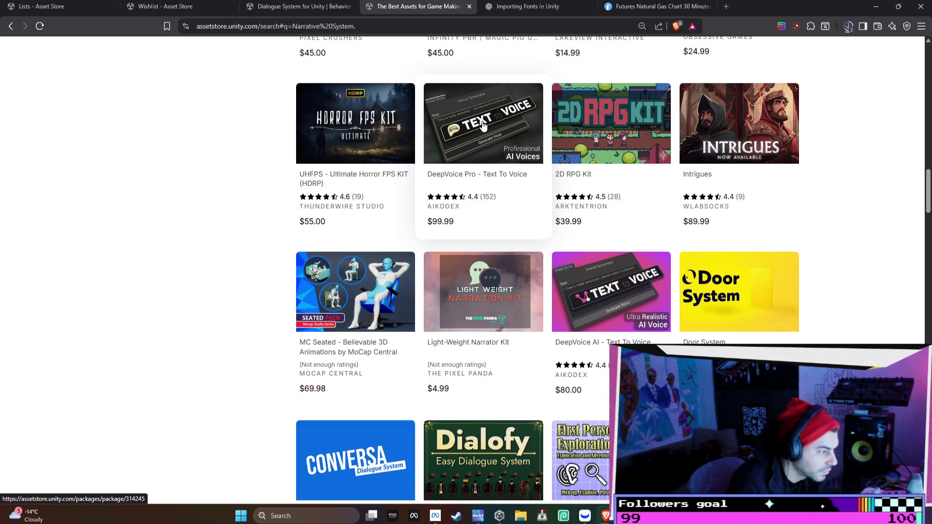
# - Close the asset search results and Dialogue System for Unity tabs
pyautogui.click(469, 7)
pyautogui.click(291, 4)
pyautogui.scroll(5, 427, 185)
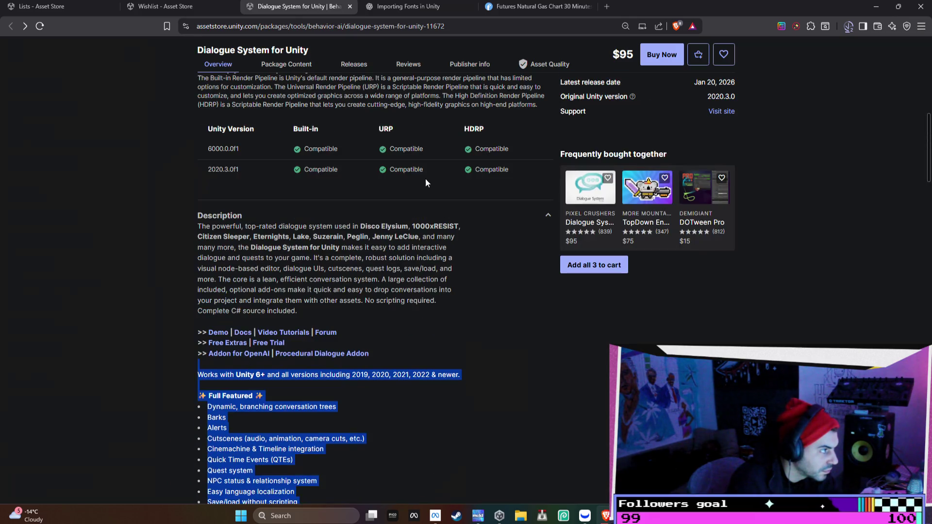
pyautogui.click(349, 6)
# - Close the Favorites wishlist and saved lists pages, then show the natural gas futures chart
pyautogui.click(165, 7)
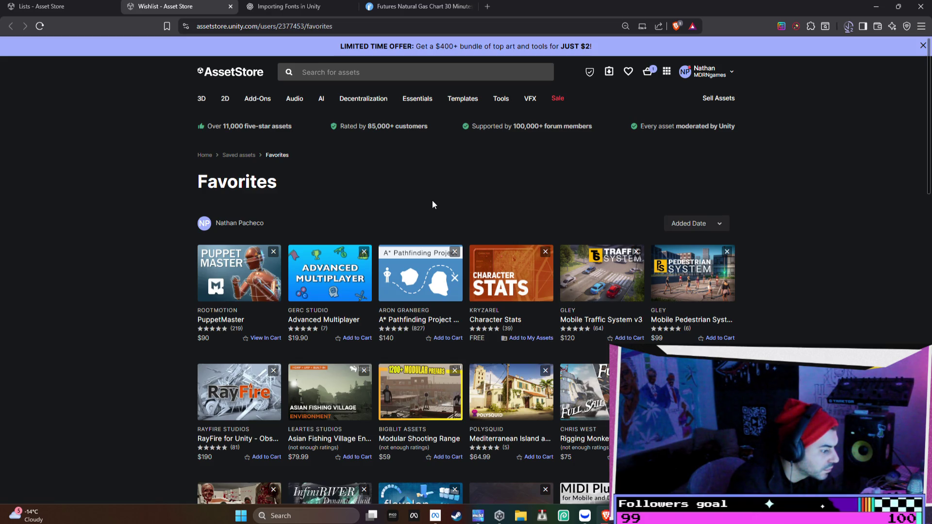
pyautogui.click(301, 7)
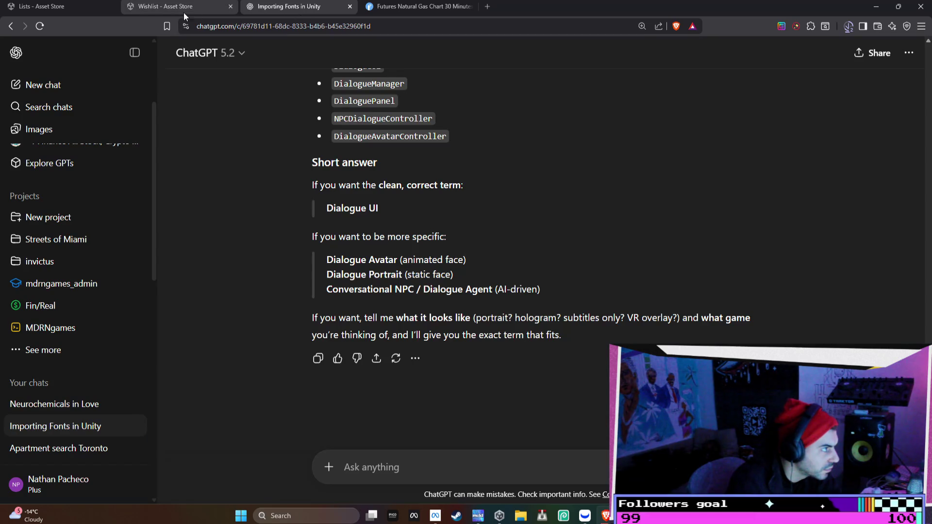
pyautogui.click(62, 5)
pyautogui.click(110, 8)
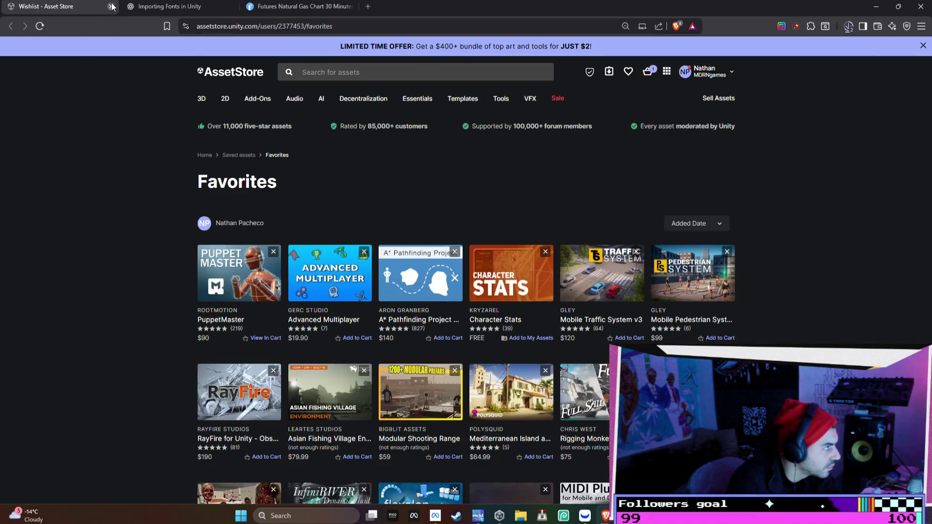
pyautogui.click(111, 8)
pyautogui.click(177, 7)
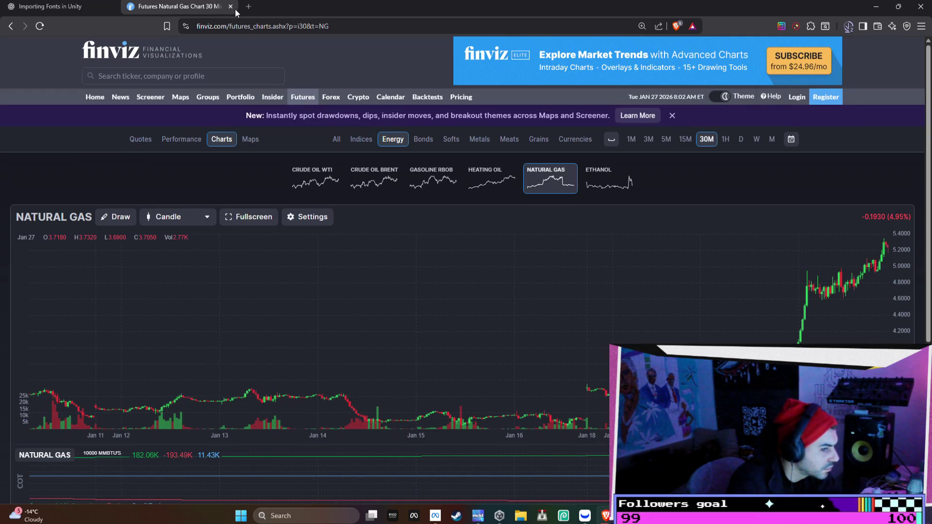
# - Pan the Finviz natural gas chart through January's run-up, then close the chart tab
pyautogui.hscroll(10, 495, 231)
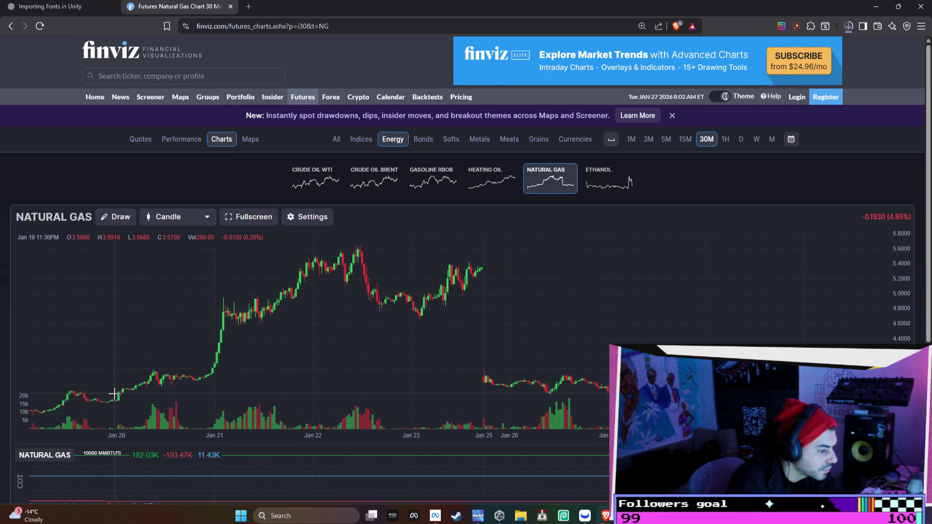
pyautogui.scroll(-5, 125, 354)
pyautogui.scroll(5, 641, 212)
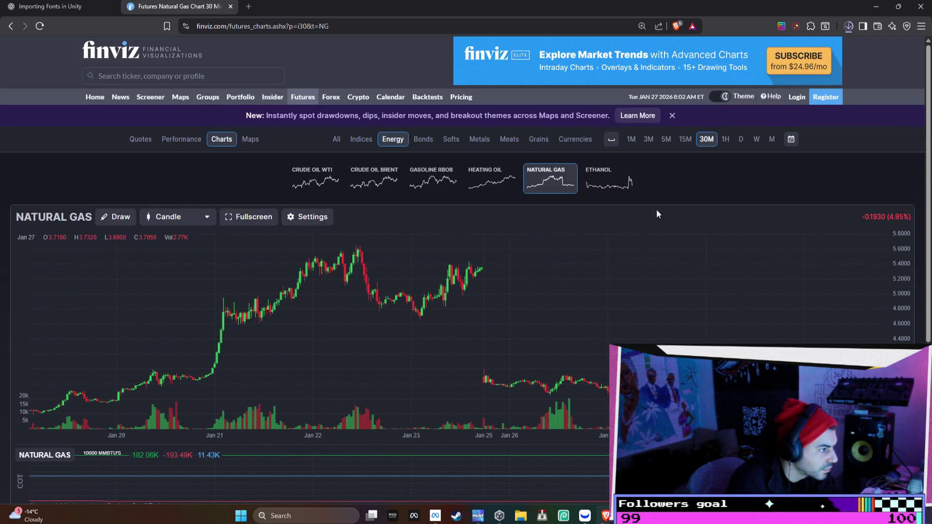
pyautogui.hscroll(-10, 592, 292)
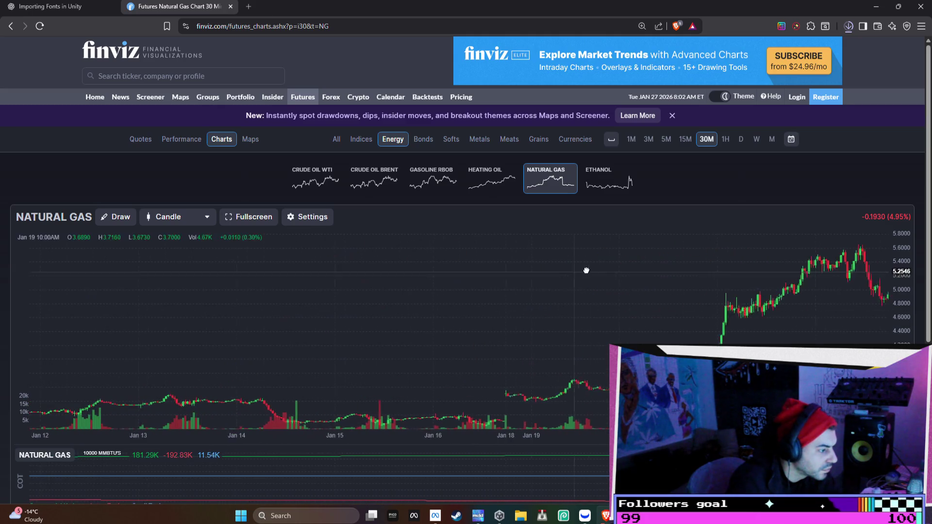
pyautogui.hscroll(10, 439, 409)
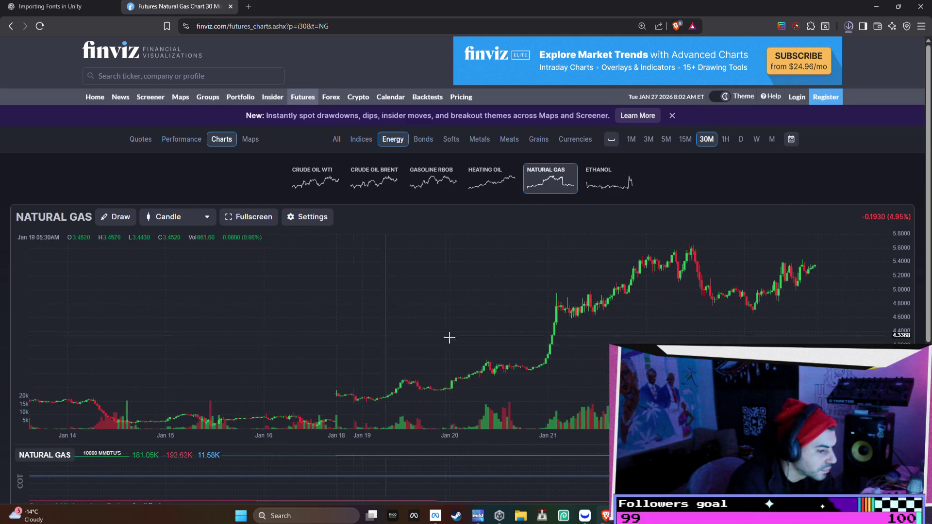
pyautogui.click(230, 7)
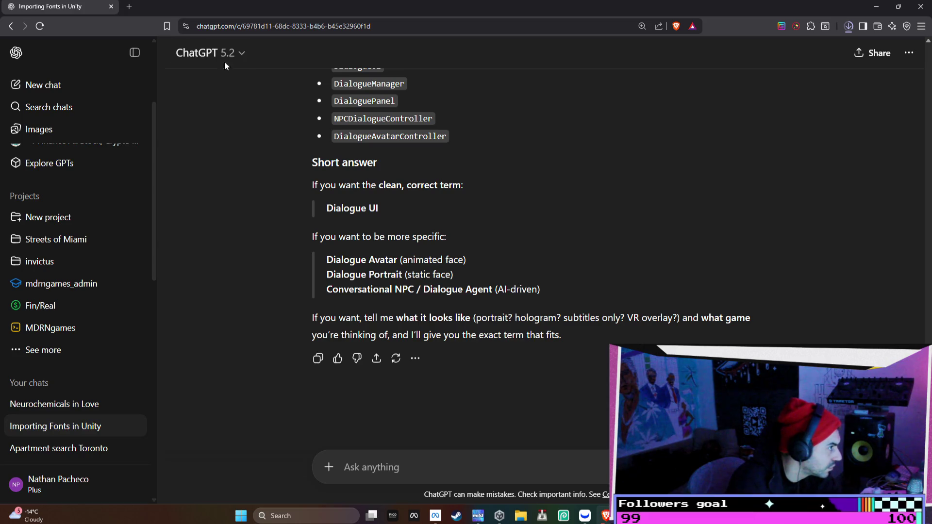
# - Minimize the browser so Discord's Friends list is visible
pyautogui.click(874, 8)
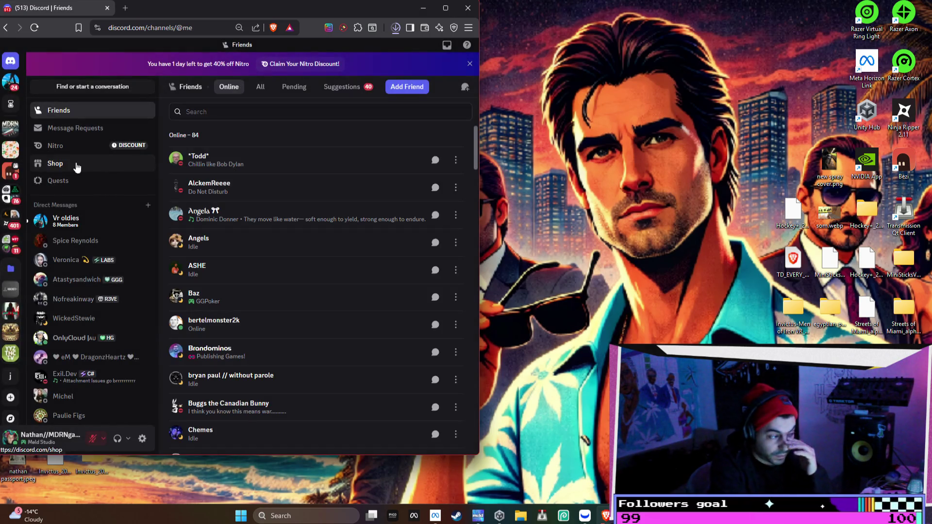
# - React with the shield emoji to the 12:41 Vr oldies message, then return to MDRNgames #general
pyautogui.click(16, 127)
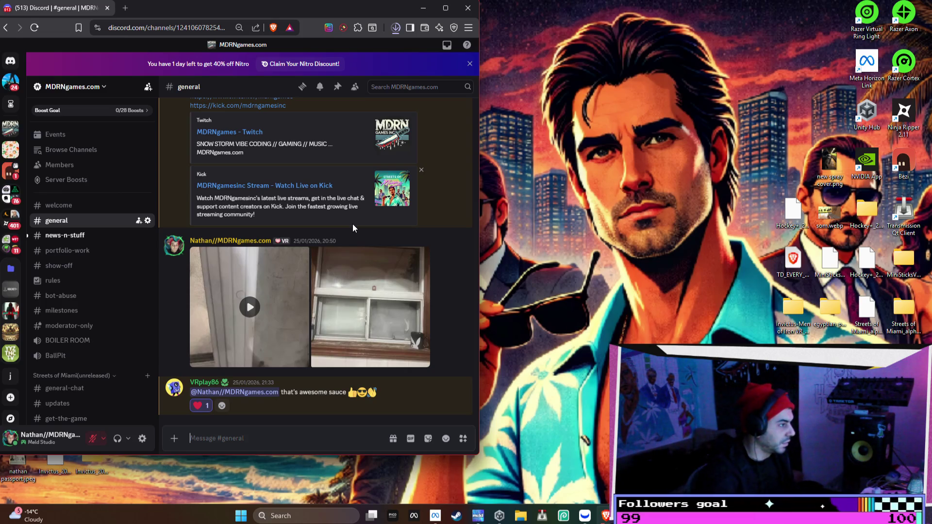
pyautogui.click(10, 60)
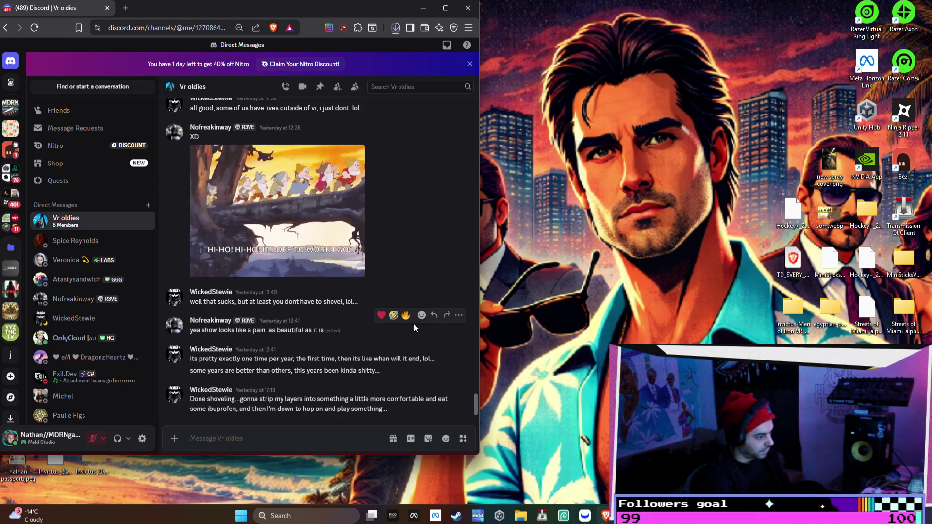
pyautogui.click(422, 316)
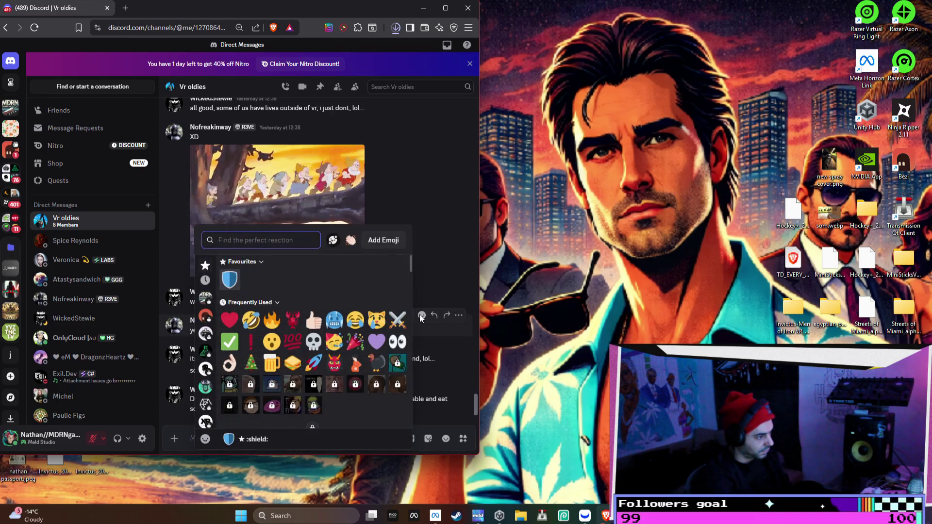
pyautogui.click(377, 321)
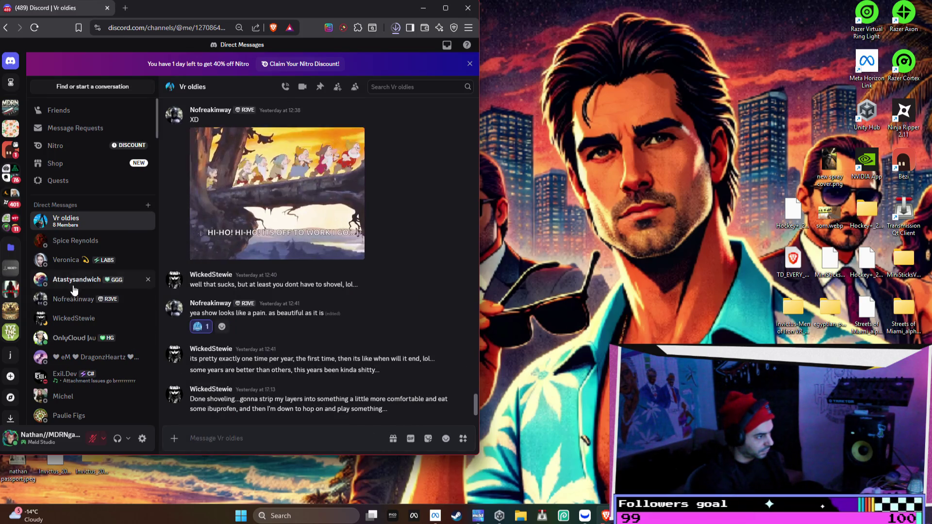
pyautogui.click(11, 106)
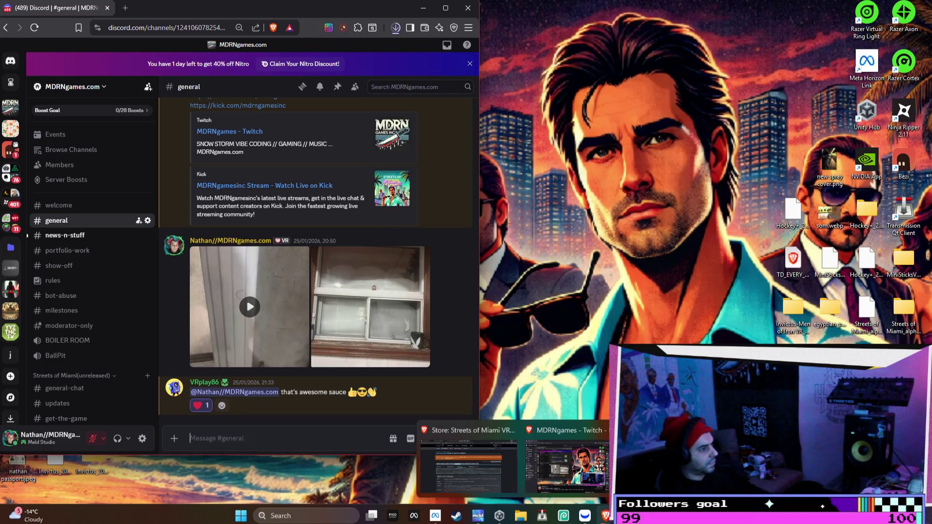
# - Extract the downloaded sanet.st_bil.rar into its own folder in Downloads and close Explorer
pyautogui.click(396, 28)
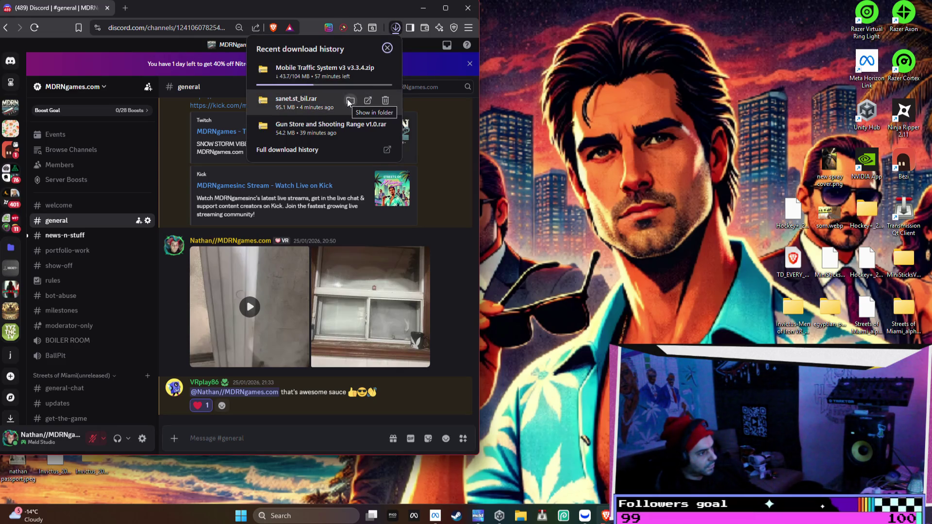
pyautogui.click(348, 100)
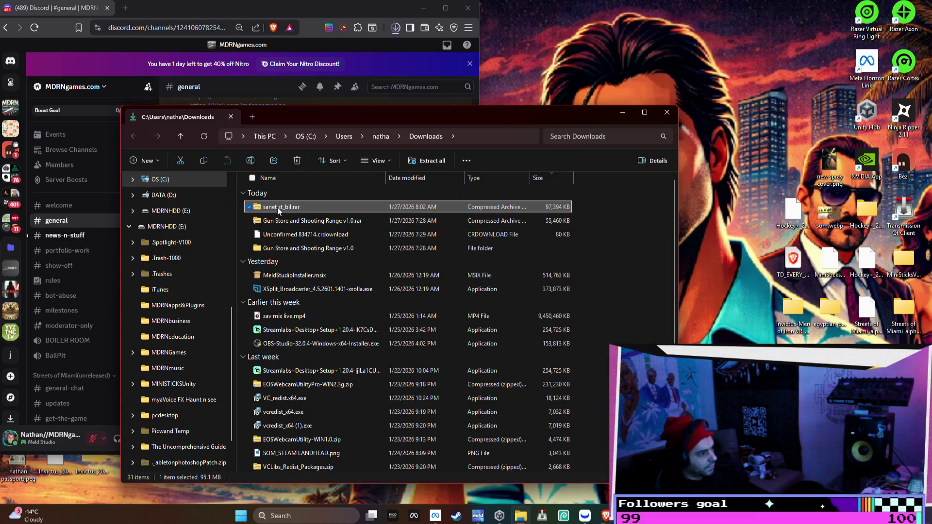
pyautogui.rightClick(278, 207)
pyautogui.click(322, 328)
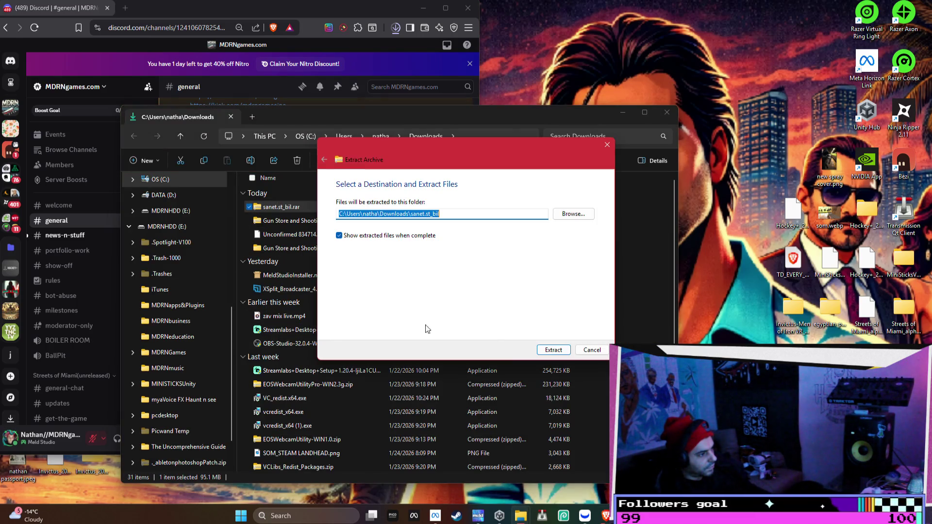
pyautogui.click(554, 350)
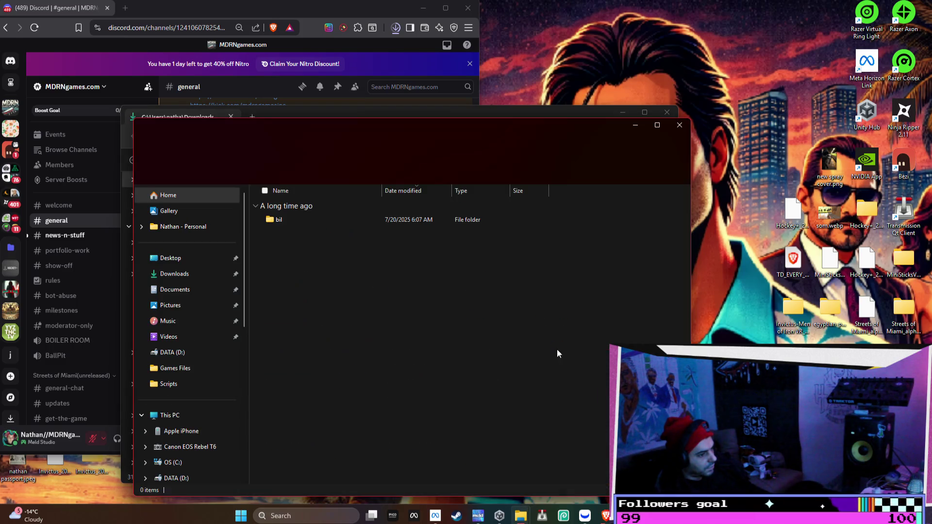
pyautogui.click(679, 125)
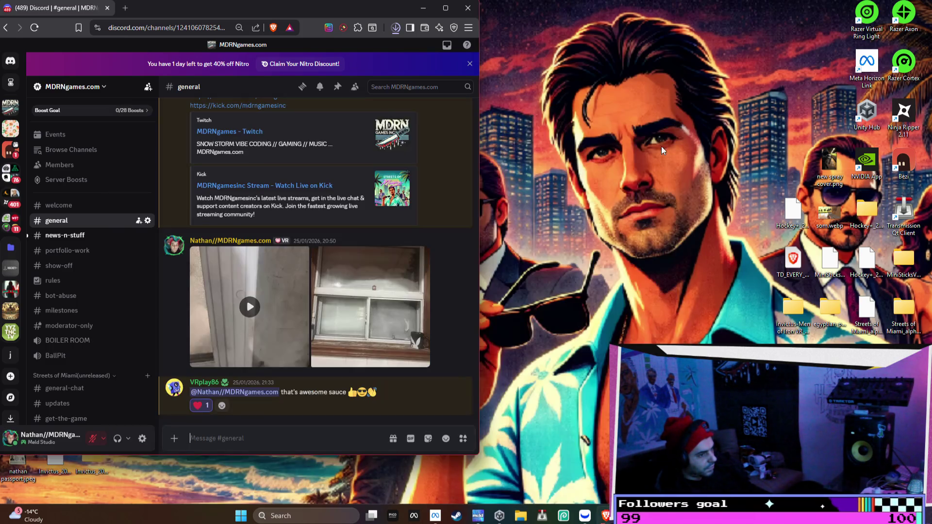
pyautogui.hotkey('alt', 'Tab')
pyautogui.hotkey('alt', 'Tab')
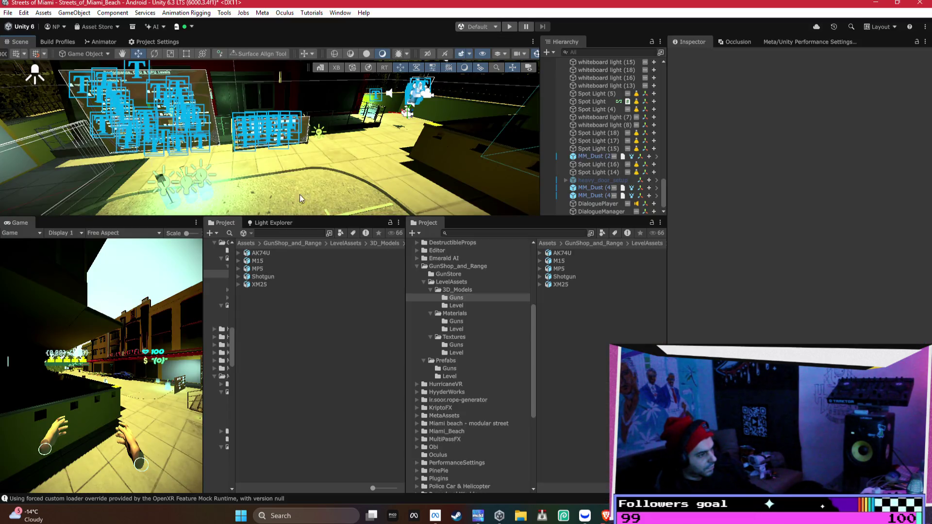
# - Pick Mobile Pedestrian System v1.1.4.unitypackage from Downloads > sanet.st_bil > bil > bil as the custom package
pyautogui.click(44, 13)
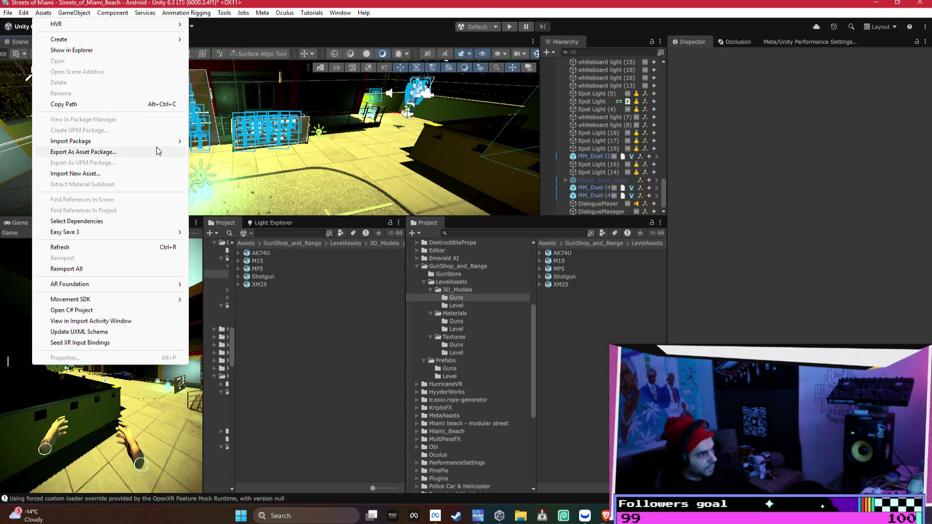
pyautogui.click(213, 145)
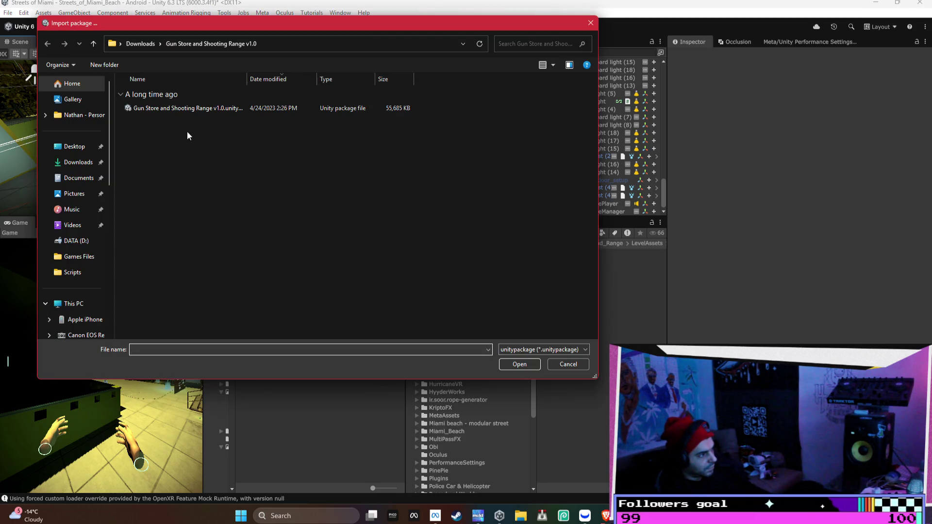
pyautogui.click(75, 162)
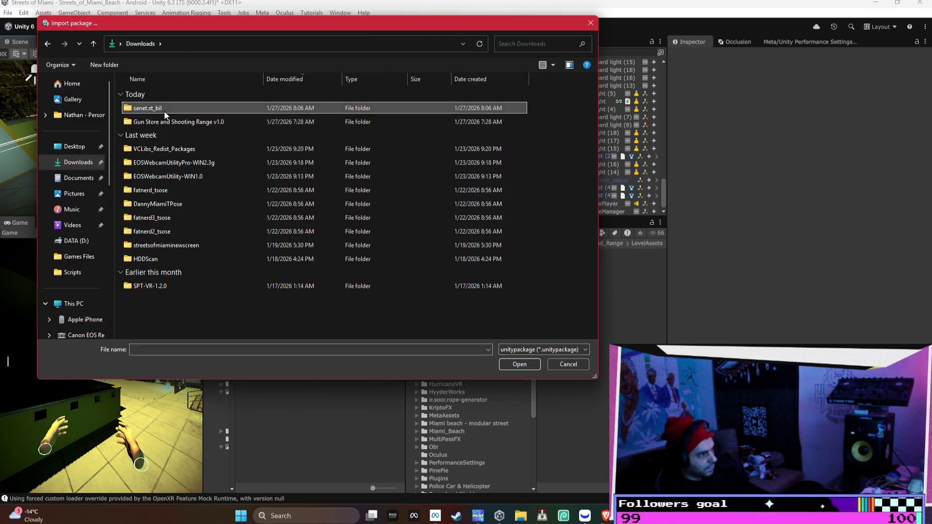
pyautogui.doubleClick(164, 111)
pyautogui.doubleClick(165, 111)
pyautogui.doubleClick(164, 111)
pyautogui.doubleClick(164, 111)
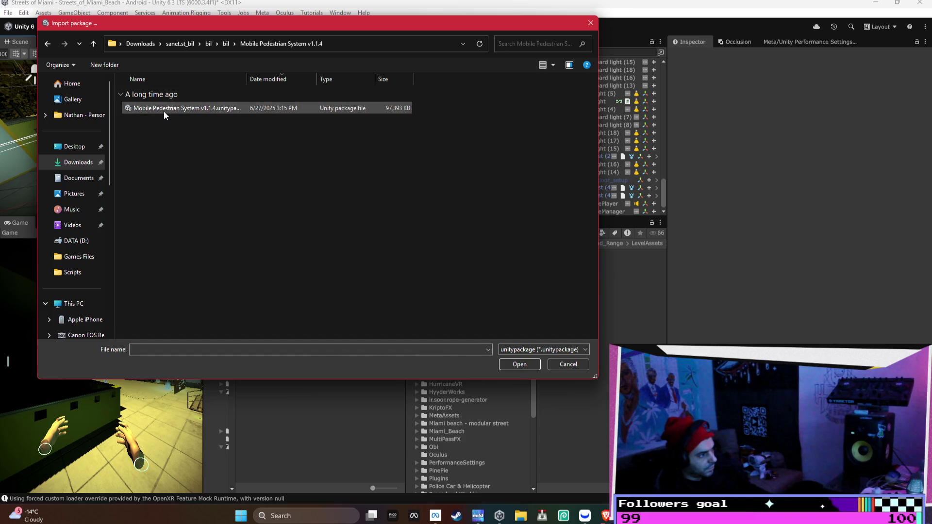
pyautogui.click(164, 112)
pyautogui.click(530, 351)
pyautogui.click(532, 351)
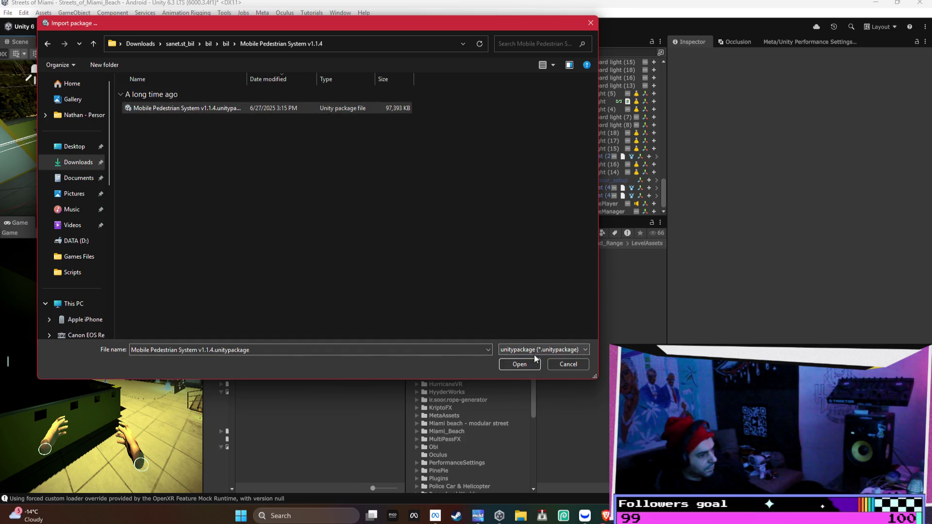
pyautogui.click(519, 364)
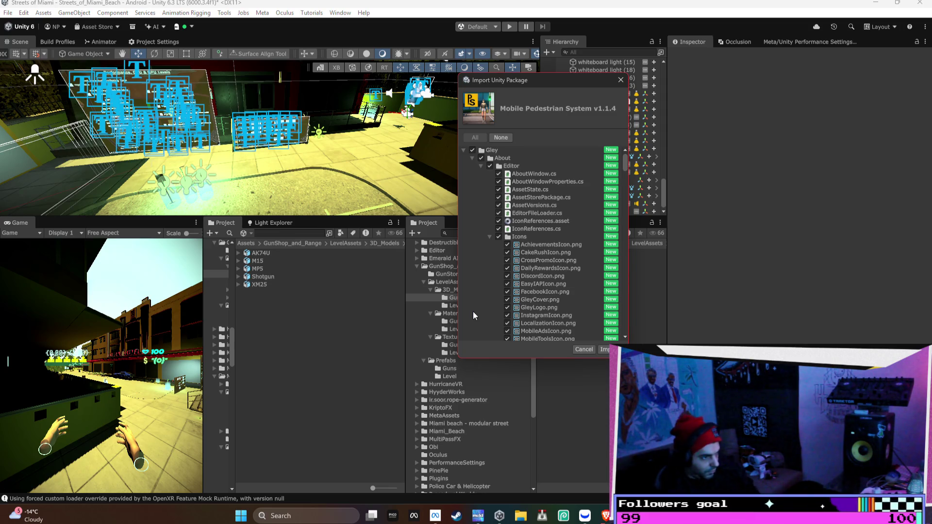
# - Import all the Mobile Pedestrian System v1.1.4 package contents into the project
pyautogui.click(606, 350)
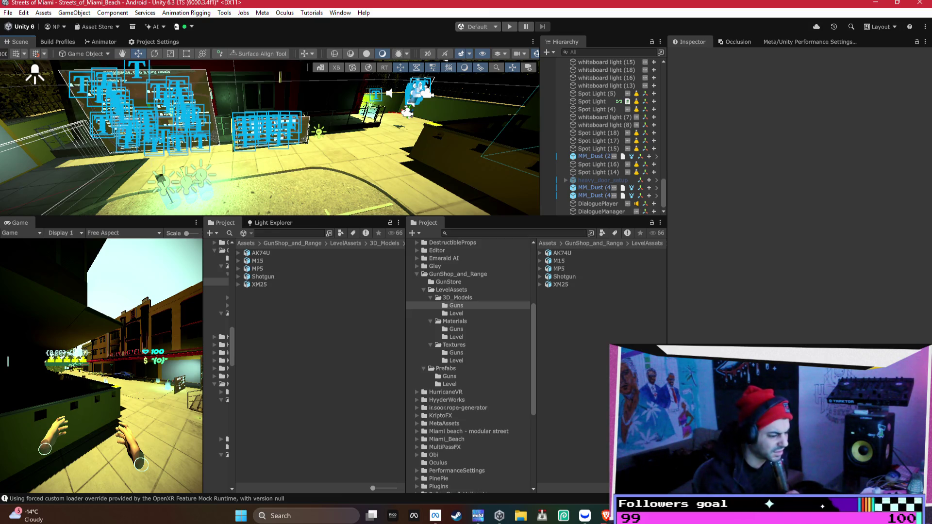
pyautogui.moveTo(604, 516)
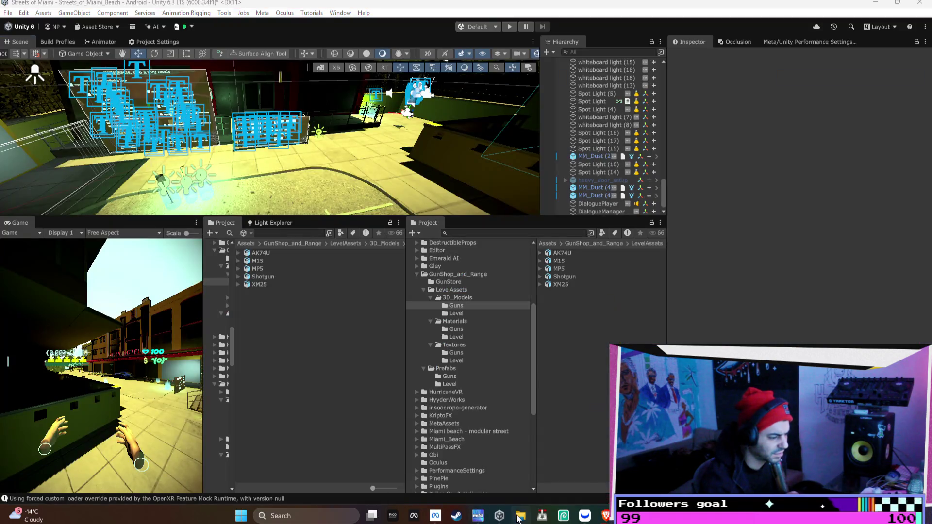
pyautogui.click(519, 518)
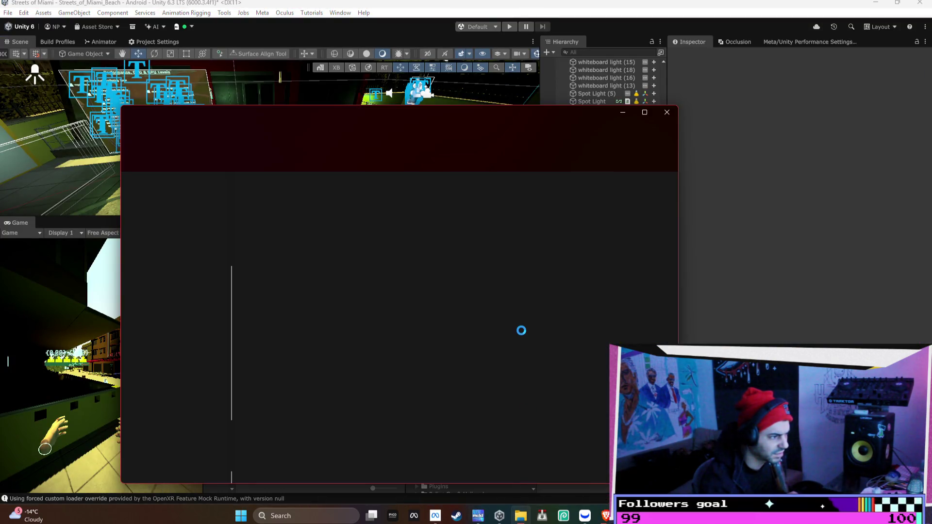
pyautogui.click(670, 116)
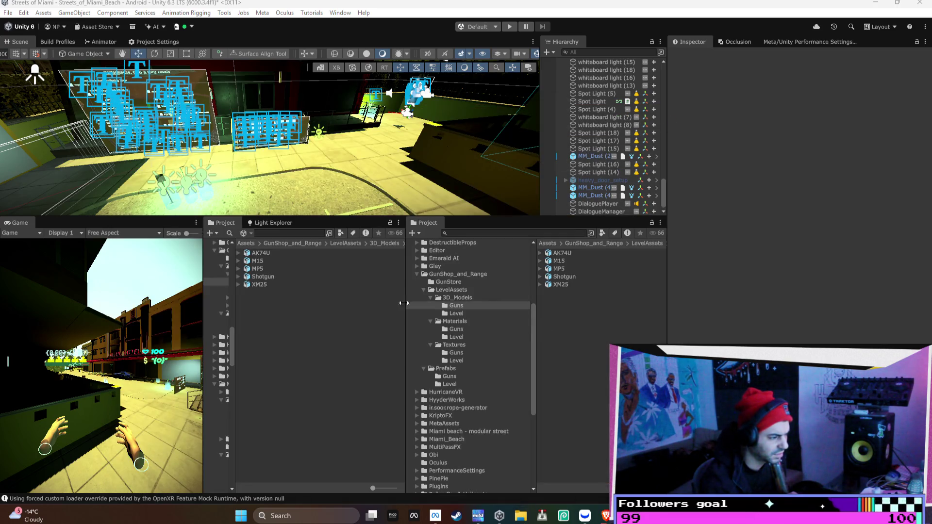
pyautogui.click(415, 272)
pyautogui.click(487, 392)
pyautogui.scroll(-3, 487, 392)
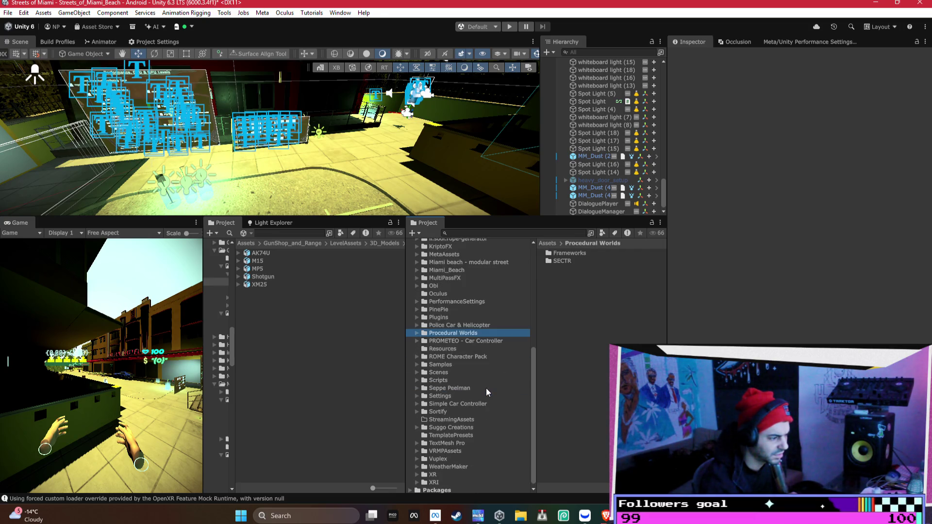
pyautogui.click(481, 388)
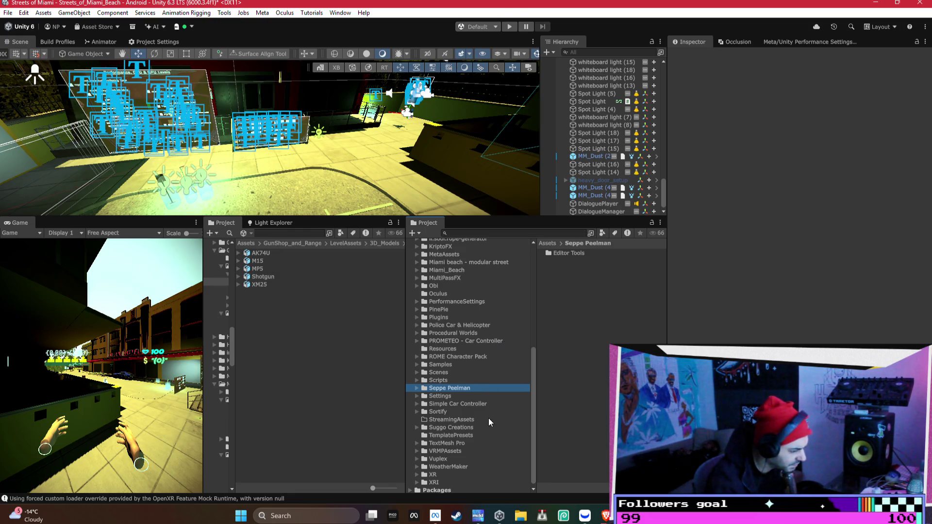
pyautogui.click(43, 12)
# - Try importing the .unitypackage as a custom package and dismiss the assets-already-present notice
pyautogui.moveTo(109, 145)
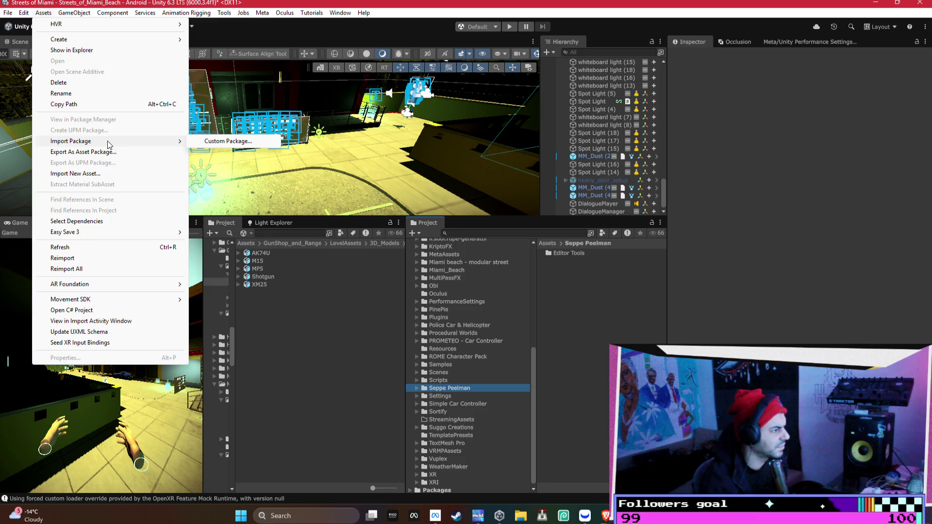
pyautogui.click(228, 141)
pyautogui.doubleClick(185, 110)
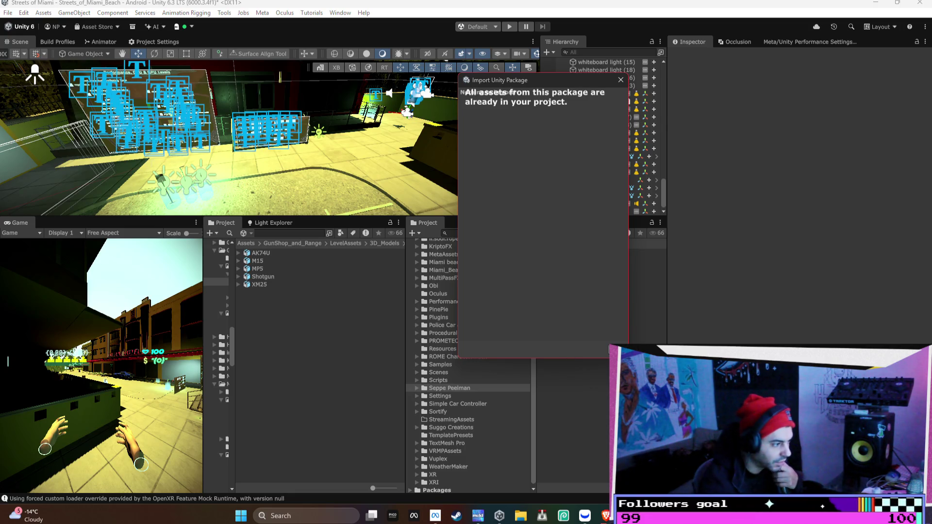
pyautogui.click(621, 80)
# - Step up through the Project folder list from XR toward the Miami beach - modular street folder
pyautogui.click(460, 472)
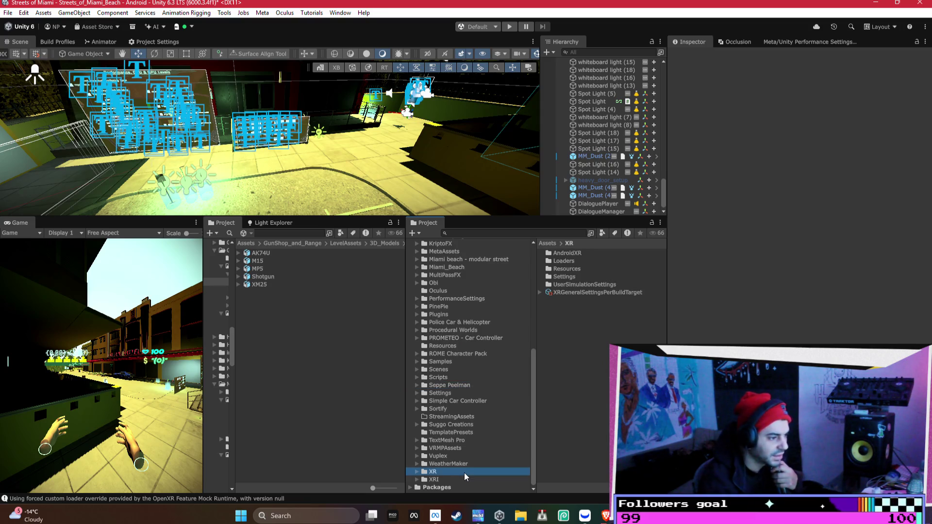
pyautogui.press('Up')
pyautogui.press('Up')
pyautogui.press('Up')
pyautogui.press('Up')
pyautogui.press('Up')
pyautogui.press('Up')
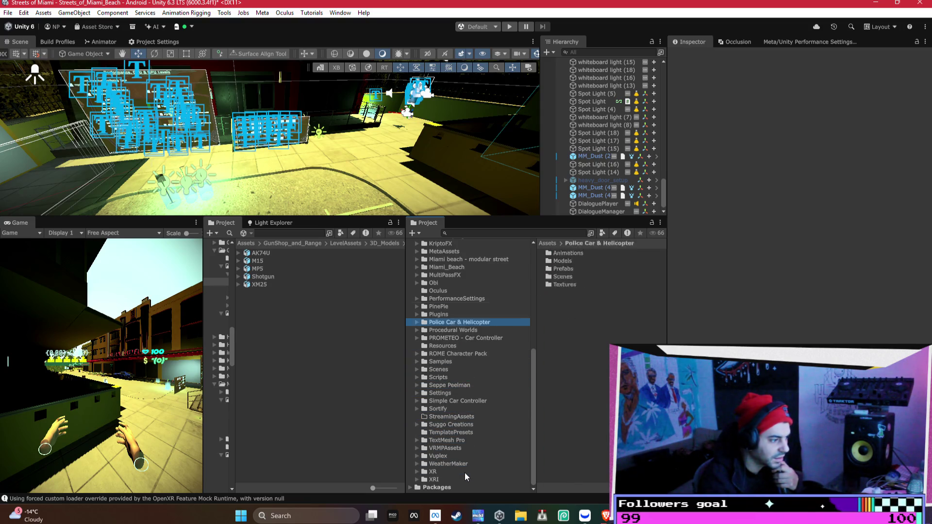
pyautogui.press('Down')
pyautogui.press('Down')
pyautogui.press('Down')
pyautogui.press('Up')
pyautogui.press('Up')
pyautogui.press('Up')
pyautogui.press('Up')
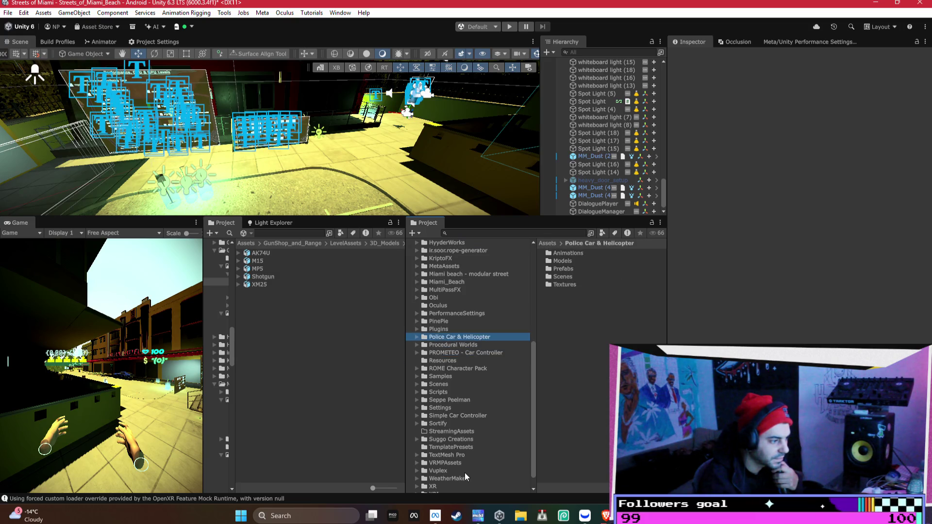
pyautogui.press('Up')
pyautogui.press('Up')
pyautogui.press('Up')
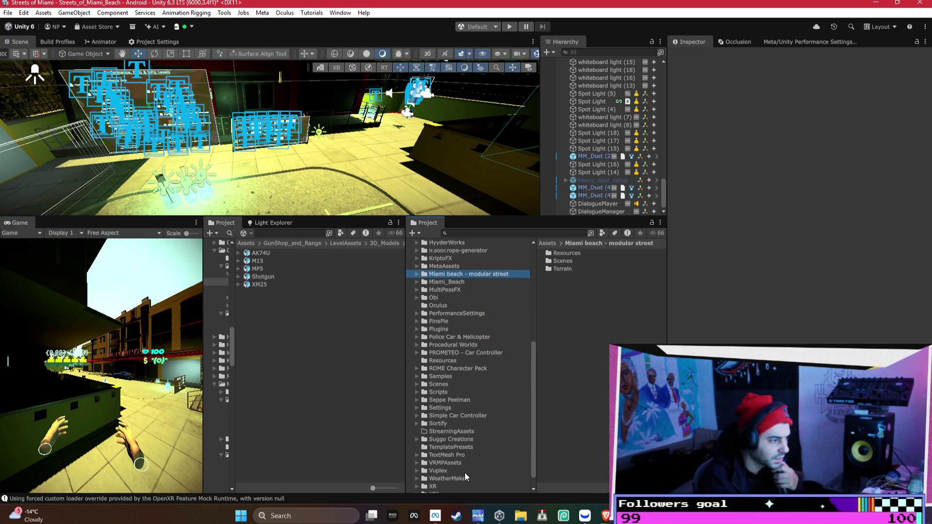
# - Move through the Project folders from the Assets root down to the Gley folder
pyautogui.press('Up')
pyautogui.press('Up')
pyautogui.press('Up')
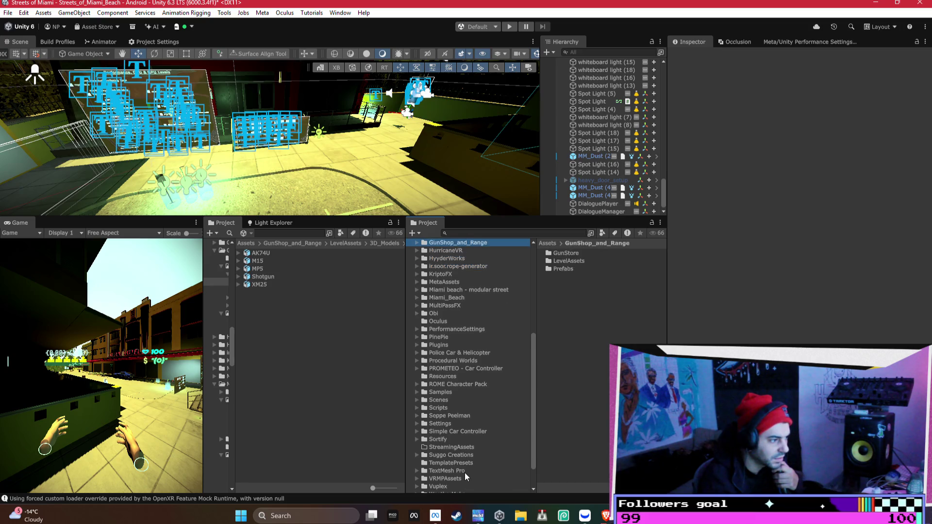
pyautogui.press('Up')
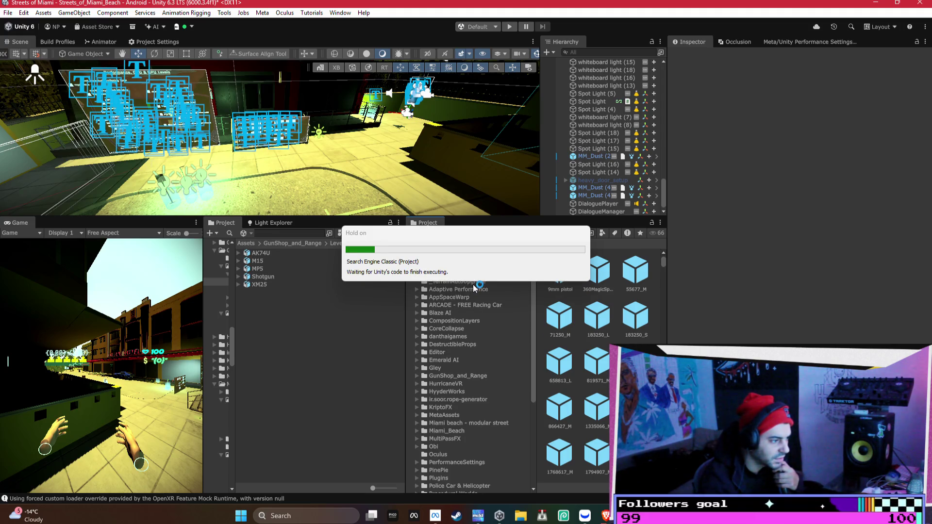
pyautogui.press('Up')
pyautogui.press('Up')
pyautogui.press('Down')
pyautogui.click(465, 313)
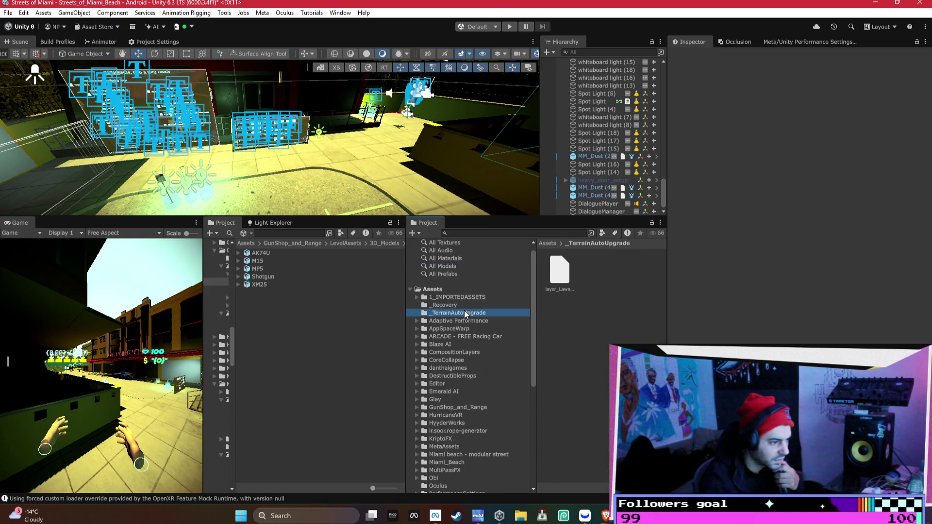
pyautogui.press('Down')
pyautogui.press('Down')
pyautogui.press('Down')
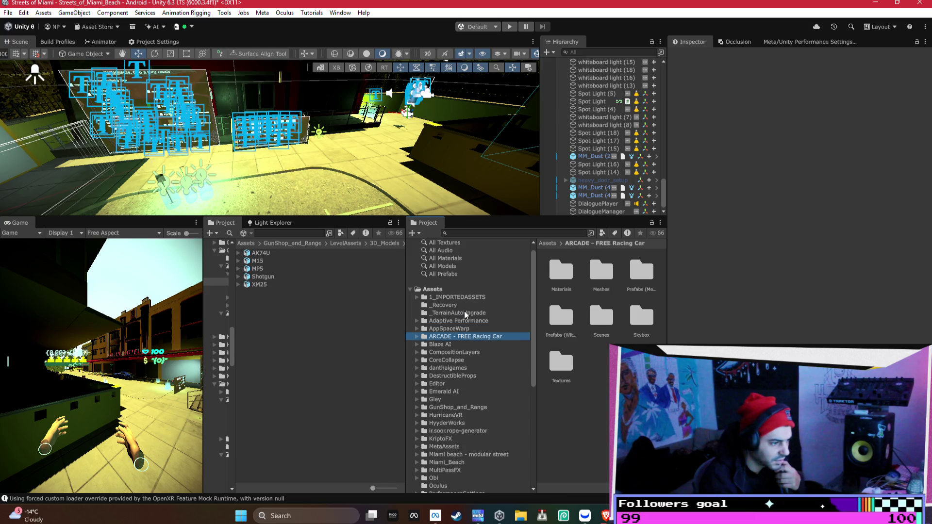
pyautogui.press('Down')
pyautogui.press('Down')
pyautogui.press('Down')
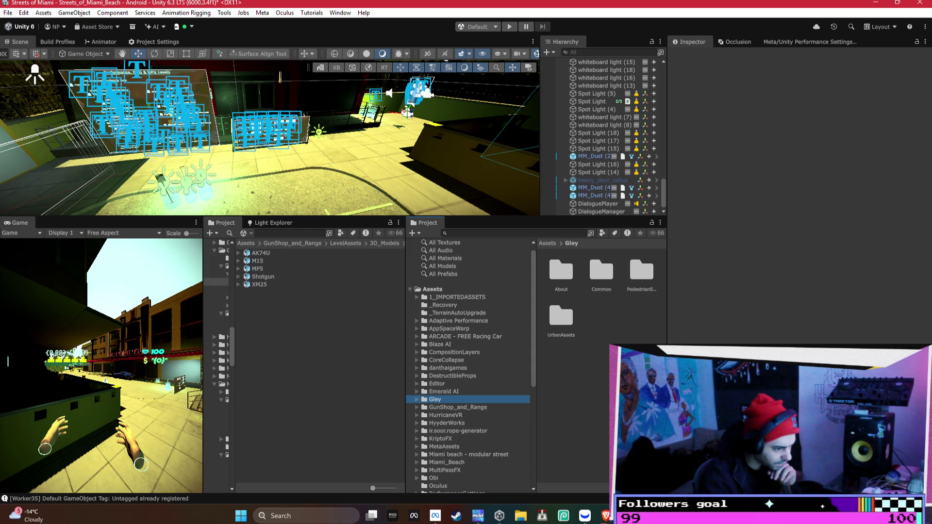
pyautogui.keyDown('ctrl'); pyautogui.scroll(-3, 571, 485); pyautogui.keyUp('ctrl')
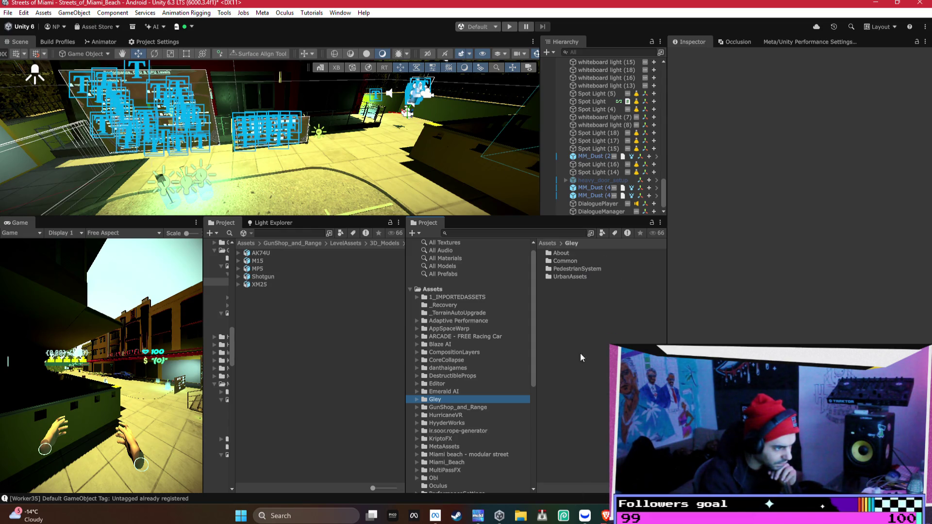
# - Switch to the browser and check its recent downloads for progress
pyautogui.moveTo(605, 516)
pyautogui.click(559, 462)
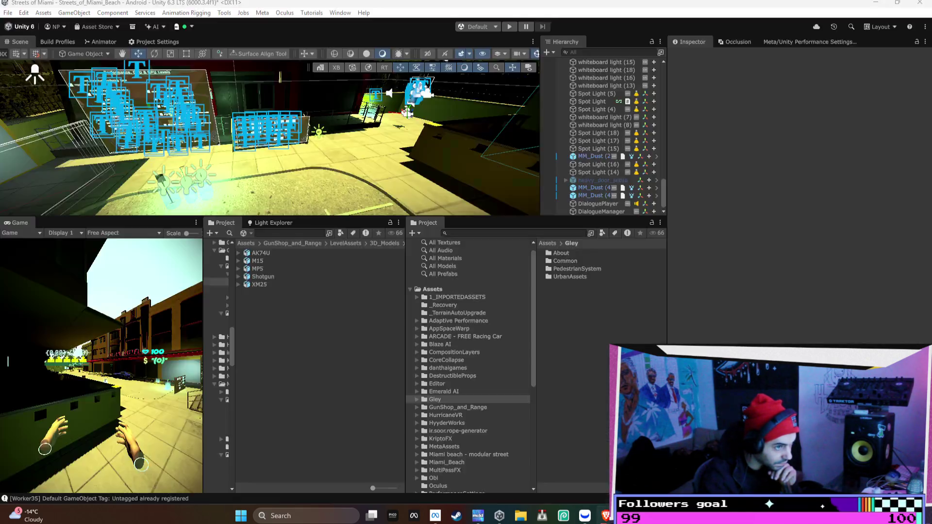
pyautogui.click(849, 27)
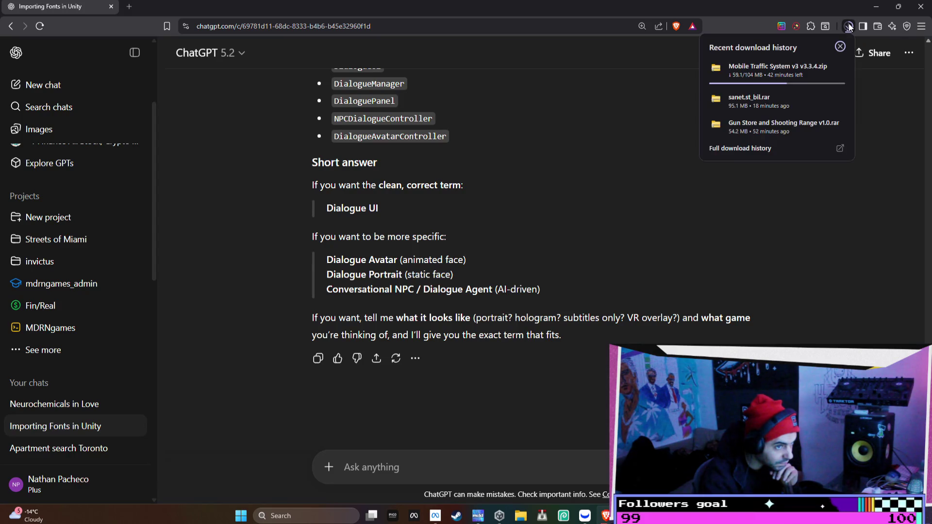
# - Shrink the browser window, recheck the Mobile Traffic System v3.3.4 download, then minimize the browser
pyautogui.click(898, 7)
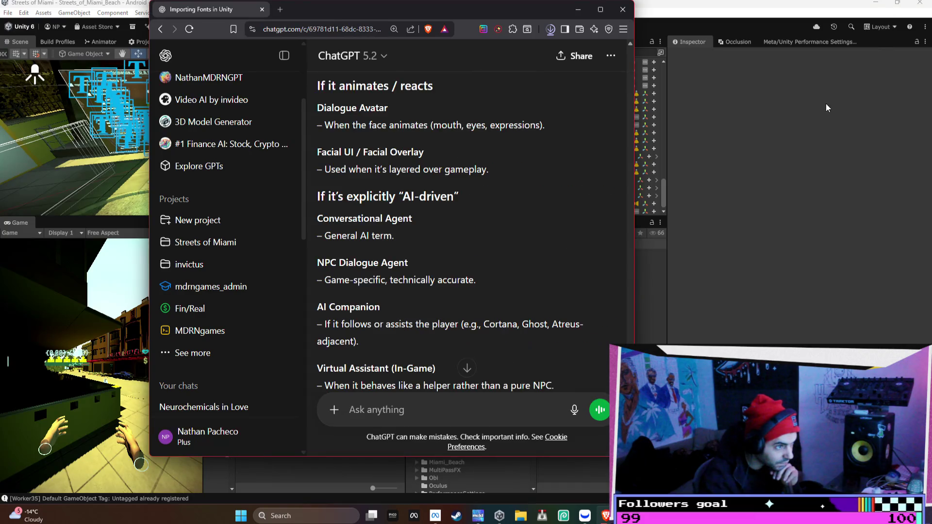
pyautogui.click(551, 30)
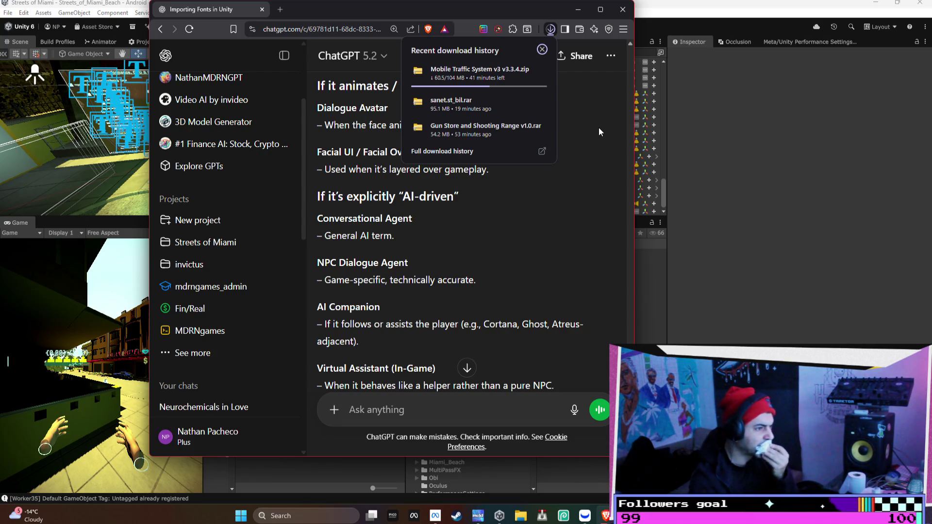
pyautogui.click(578, 10)
# - Import the PedestrianSystem-URP package from Gley > PedestrianSystem > URP, then open the Example folder
pyautogui.click(581, 268)
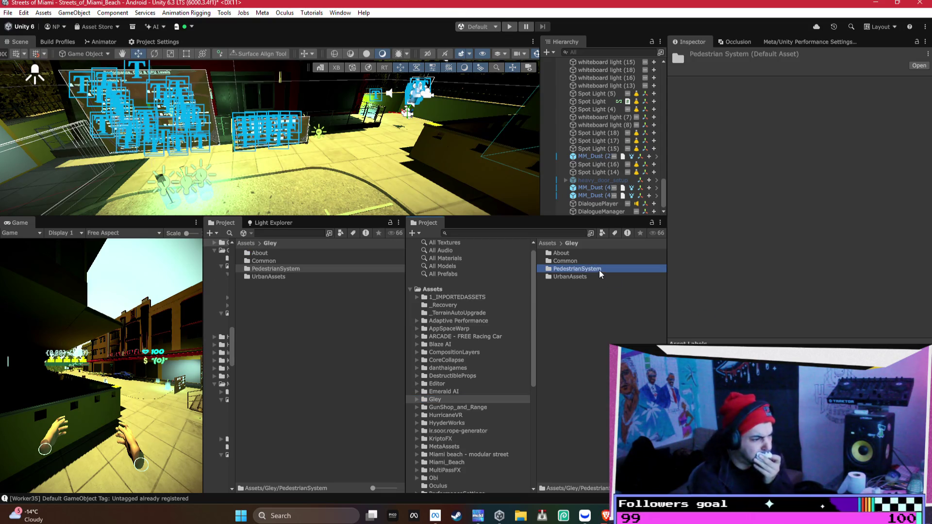
pyautogui.doubleClick(599, 270)
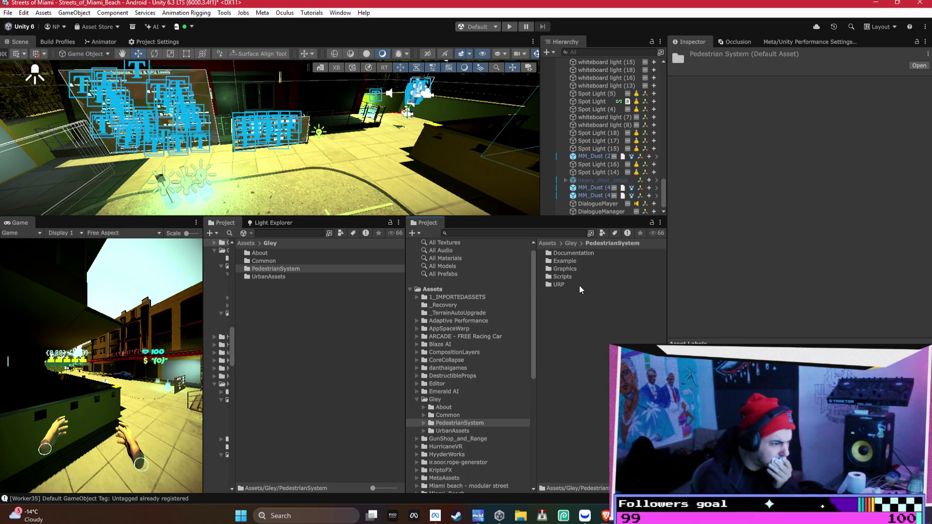
pyautogui.doubleClick(580, 286)
pyautogui.click(602, 254)
pyautogui.doubleClick(601, 253)
pyautogui.press('Return')
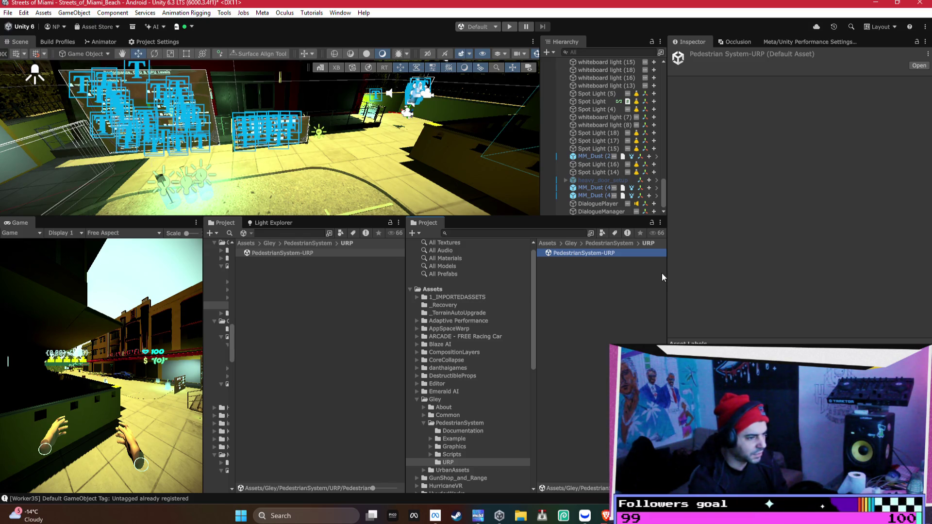
pyautogui.moveTo(666, 269); pyautogui.dragTo(706, 258)
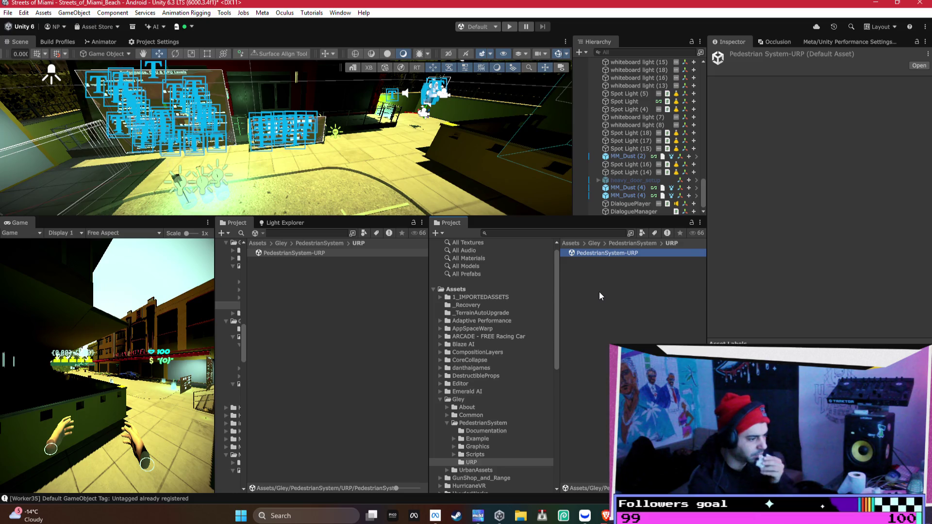
pyautogui.click(479, 439)
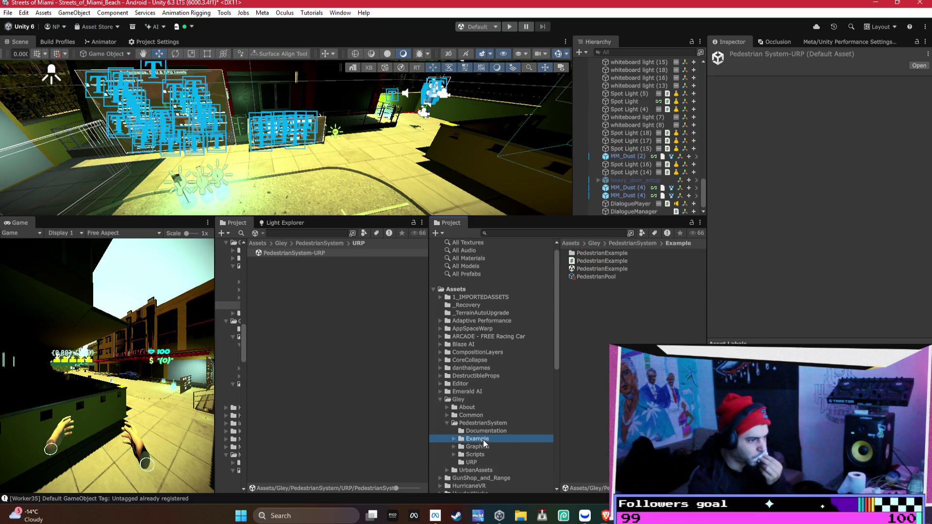
# - Open the PedestrianExample scene, answering the modified-scene prompt, then switch to Webull
pyautogui.doubleClick(584, 268)
pyautogui.click(444, 275)
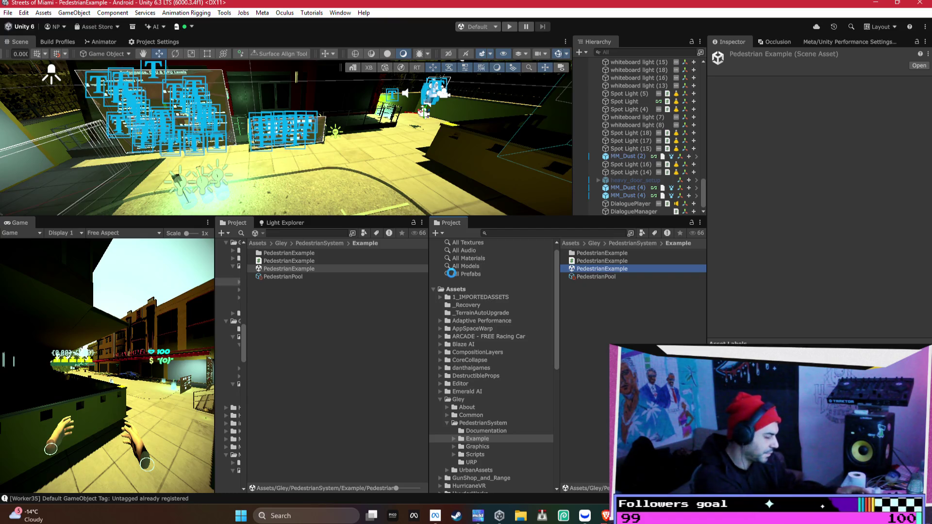
pyautogui.click(584, 516)
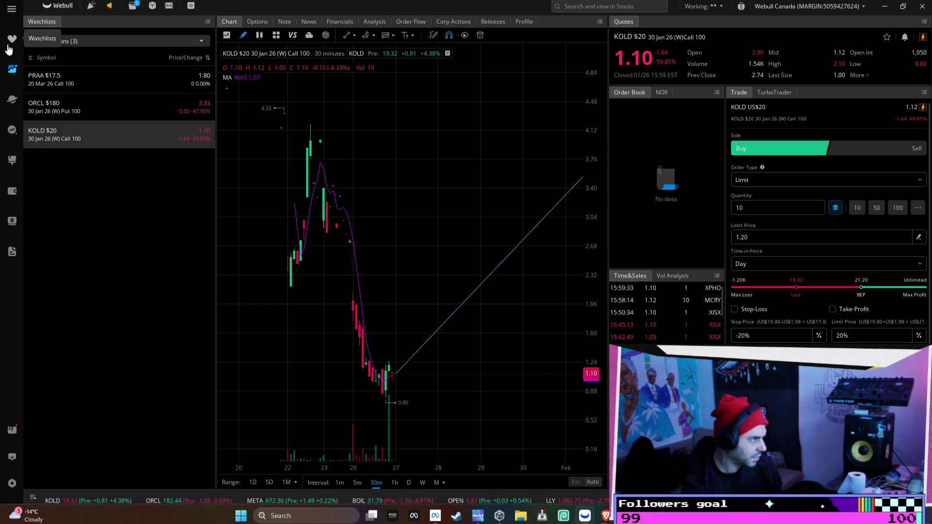
# - View the Webull My Watchlist (133) list, then return to Unity and turn the Scene view
pyautogui.click(12, 39)
pyautogui.click(106, 36)
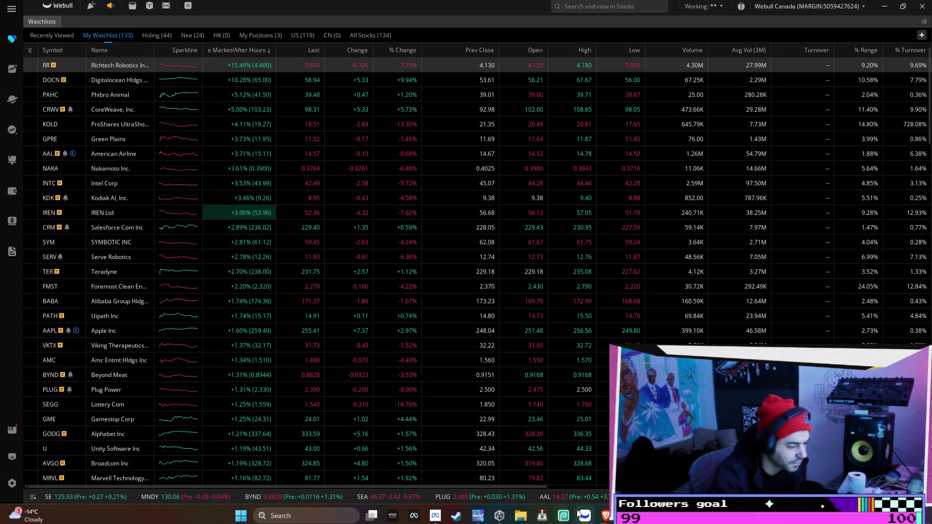
pyautogui.moveTo(608, 521)
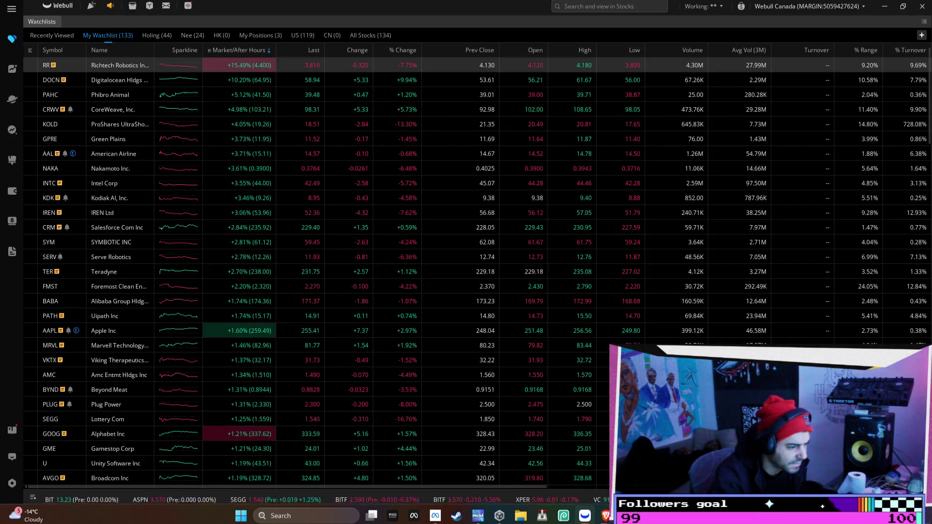
pyautogui.hotkey('alt', 'Tab')
pyautogui.rightClick(388, 131)
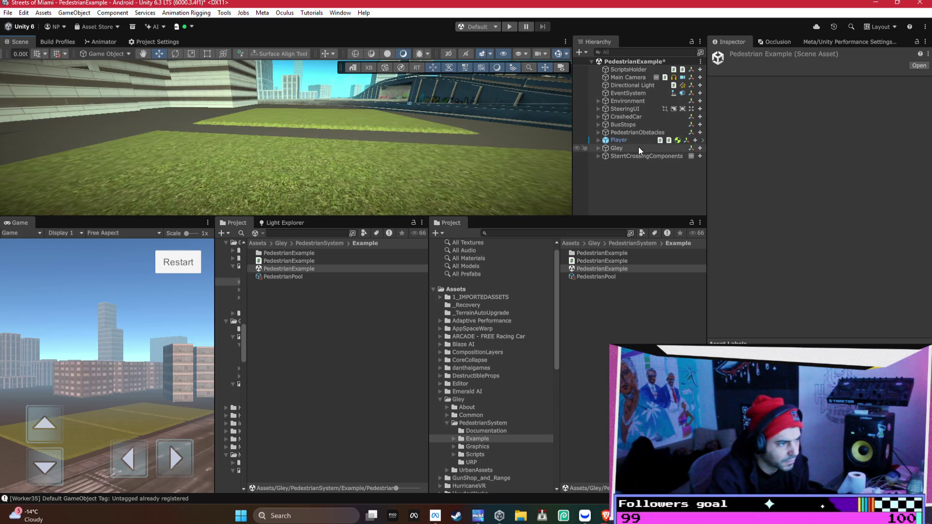
# - Frame BusStops, CrashedCar, Environment, Directional Light and Main Camera in the Scene view, orbiting out over the city
pyautogui.click(640, 125)
pyautogui.doubleClick(626, 117)
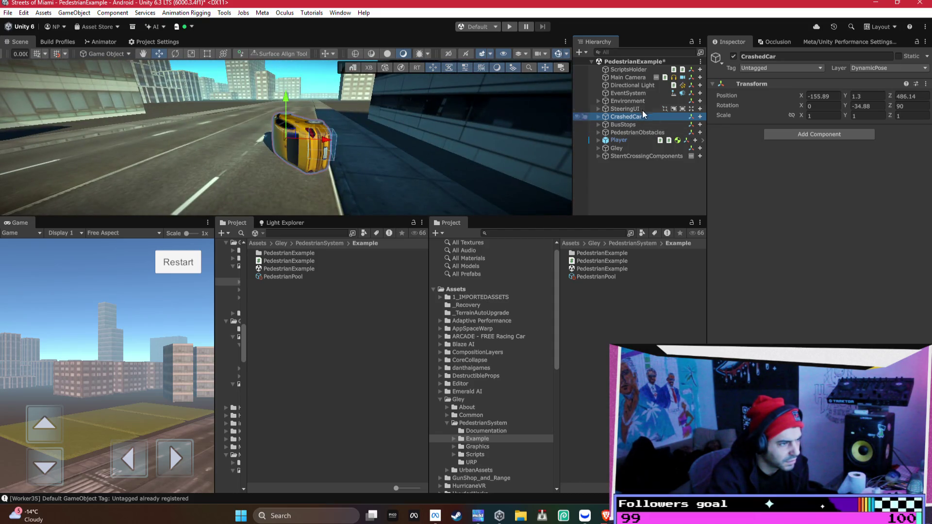
pyautogui.doubleClick(640, 100)
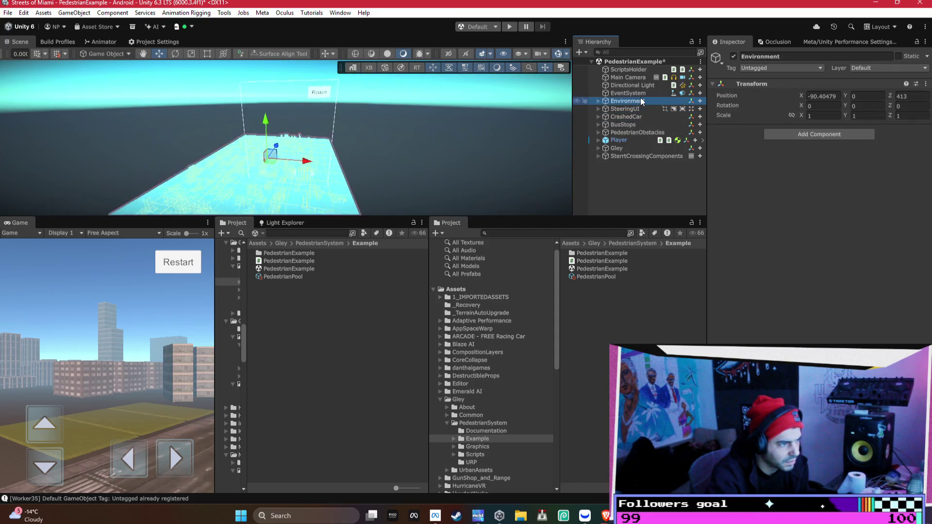
pyautogui.moveTo(272, 146); pyautogui.dragTo(255, 155)
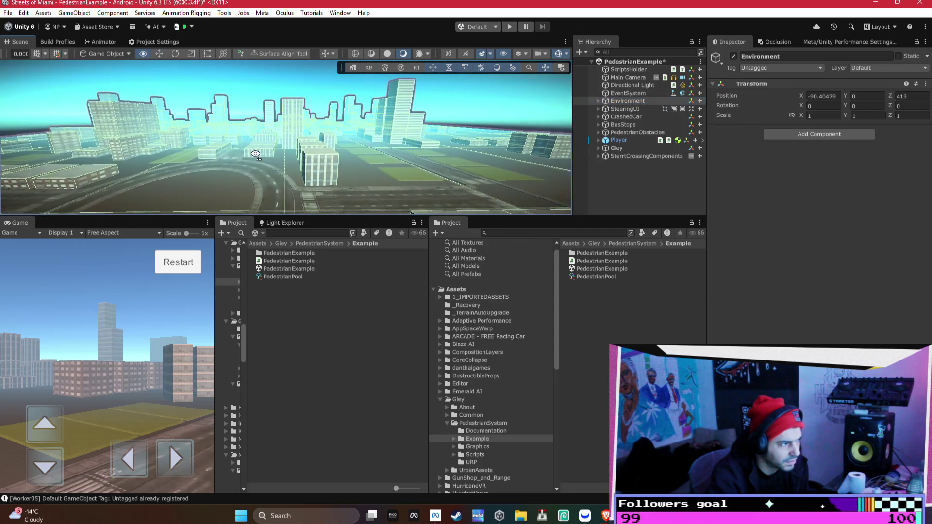
pyautogui.doubleClick(625, 85)
pyautogui.doubleClick(631, 78)
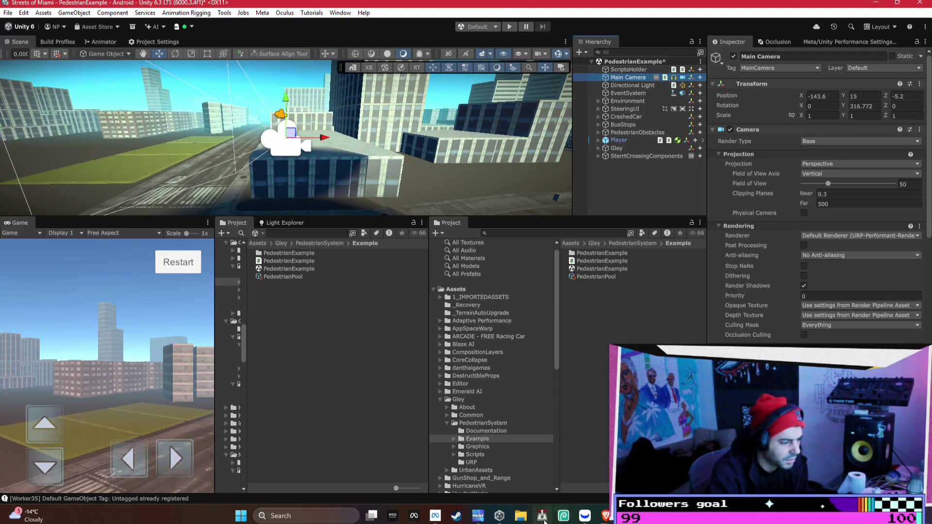
# - Switch from Unity to the Webull trading window from the taskbar
pyautogui.moveTo(489, 523)
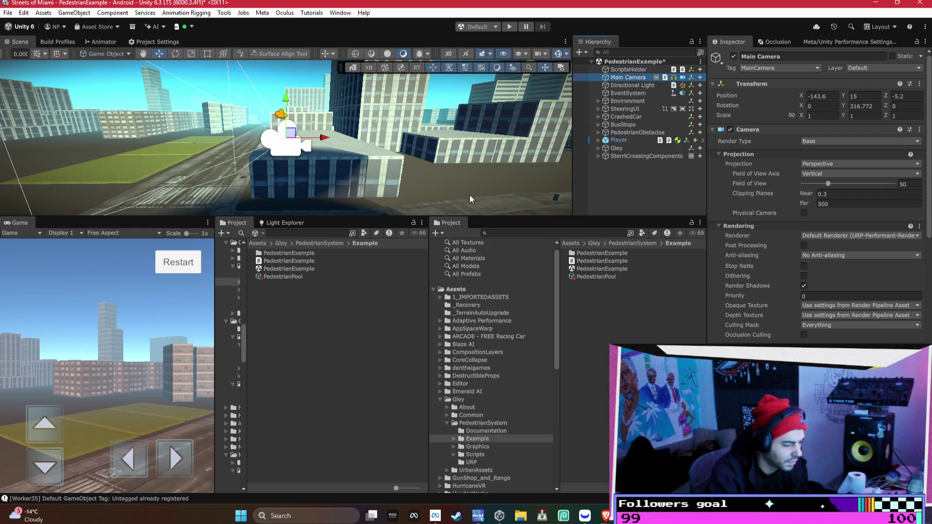
pyautogui.moveTo(435, 519)
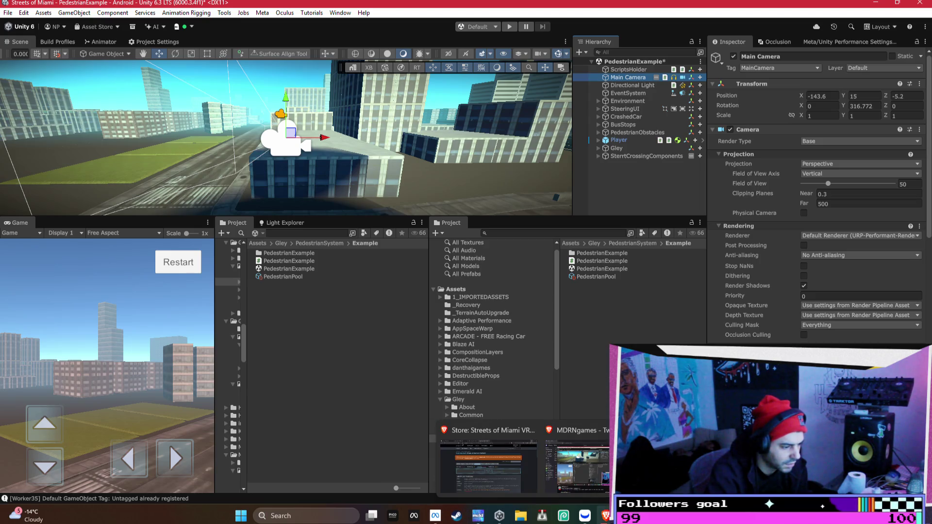
pyautogui.click(585, 516)
# - Snap Webull's watchlist to the right screen half beside the Unity editor, keeping Webull in front
pyautogui.moveTo(476, 7)
pyautogui.mouseDown()
pyautogui.moveTo(896, 136)
pyautogui.moveTo(930, 120)
pyautogui.mouseUp()
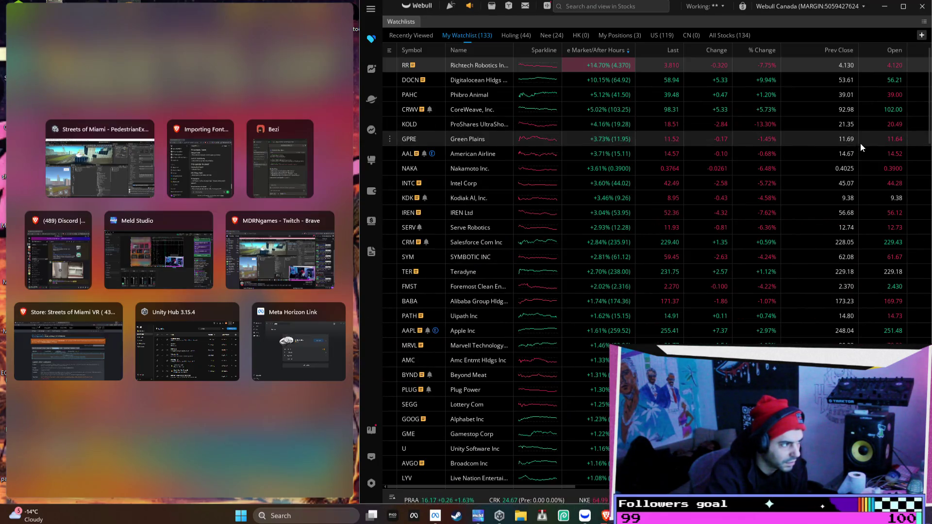
pyautogui.click(356, 467)
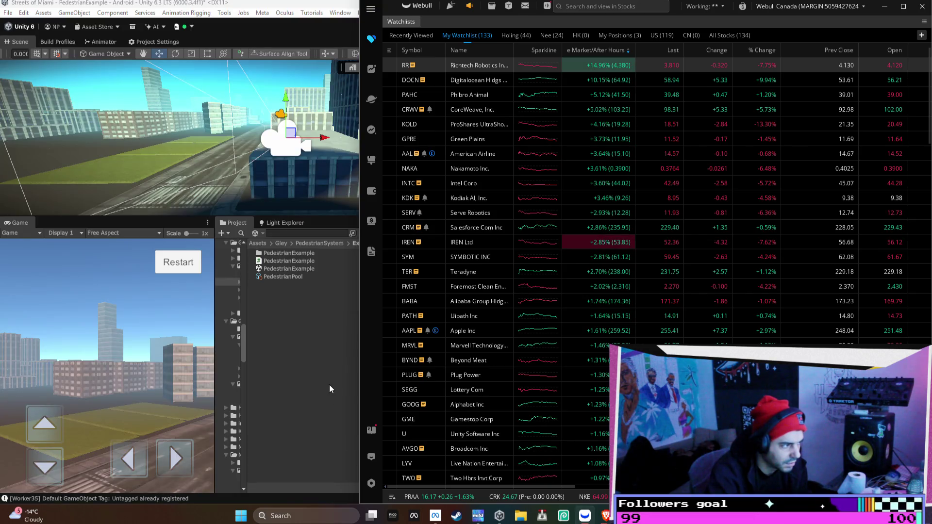
pyautogui.click(359, 277)
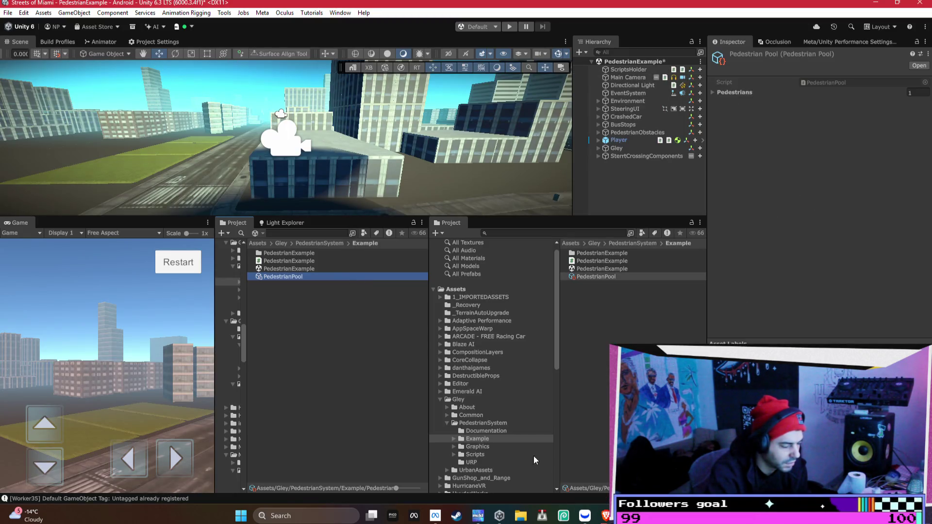
pyautogui.click(585, 516)
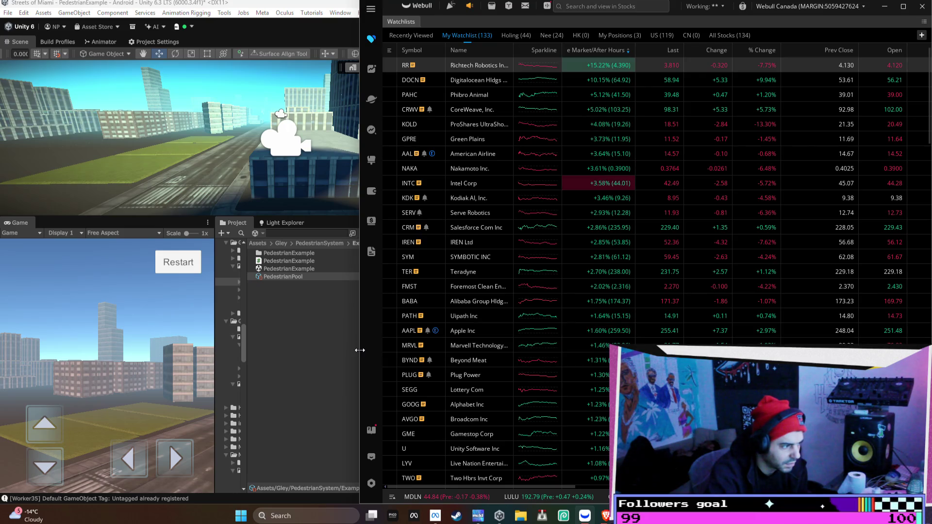